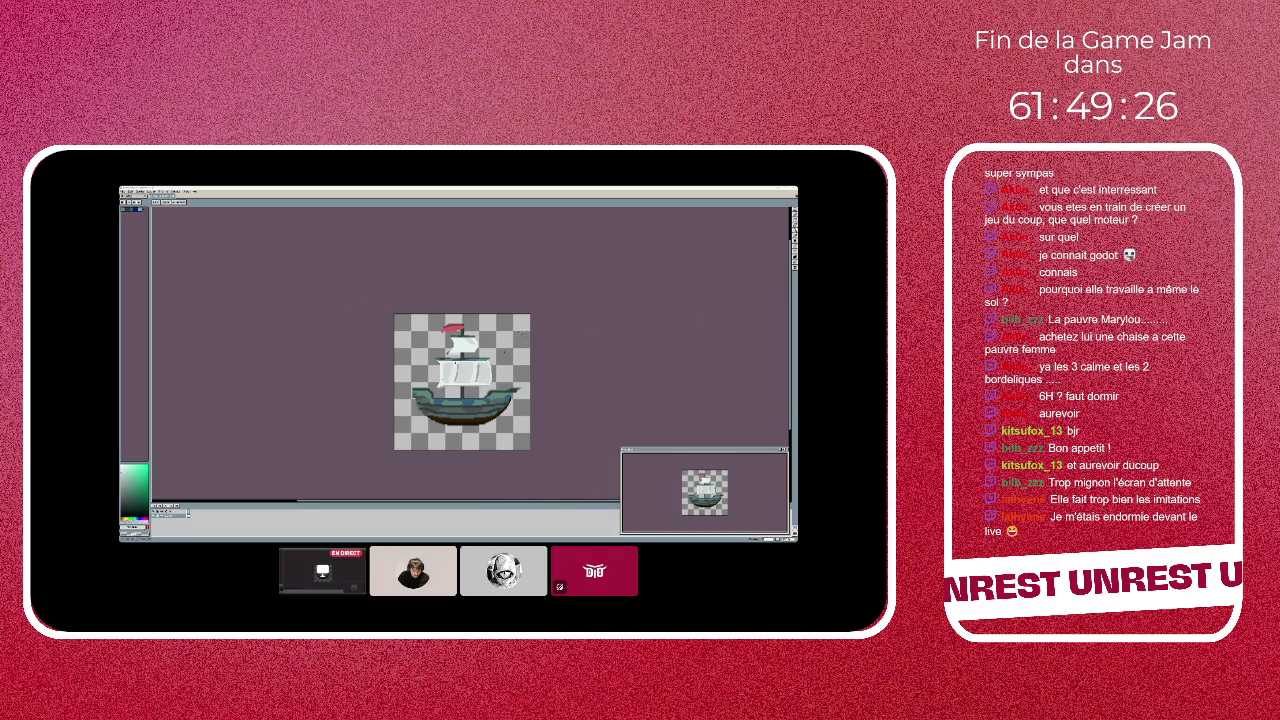
{"action": "scroll", "coordinate": [505, 352], "scroll_direction": "up", "scroll_amount": 3}
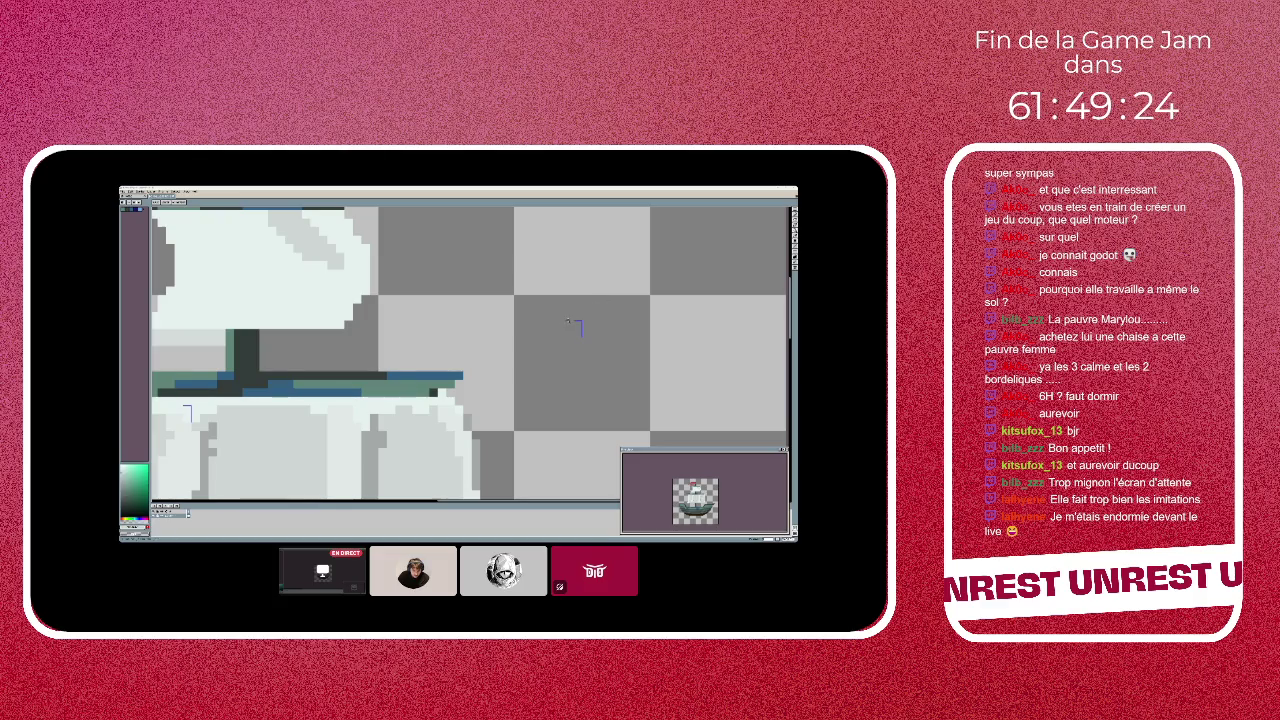
{"action": "scroll", "coordinate": [577, 328], "scroll_direction": "down", "scroll_amount": 3}
{"action": "scroll", "coordinate": [577, 330], "scroll_direction": "up", "scroll_amount": 1}
{"action": "scroll", "coordinate": [577, 335], "scroll_direction": "up", "scroll_amount": 2}
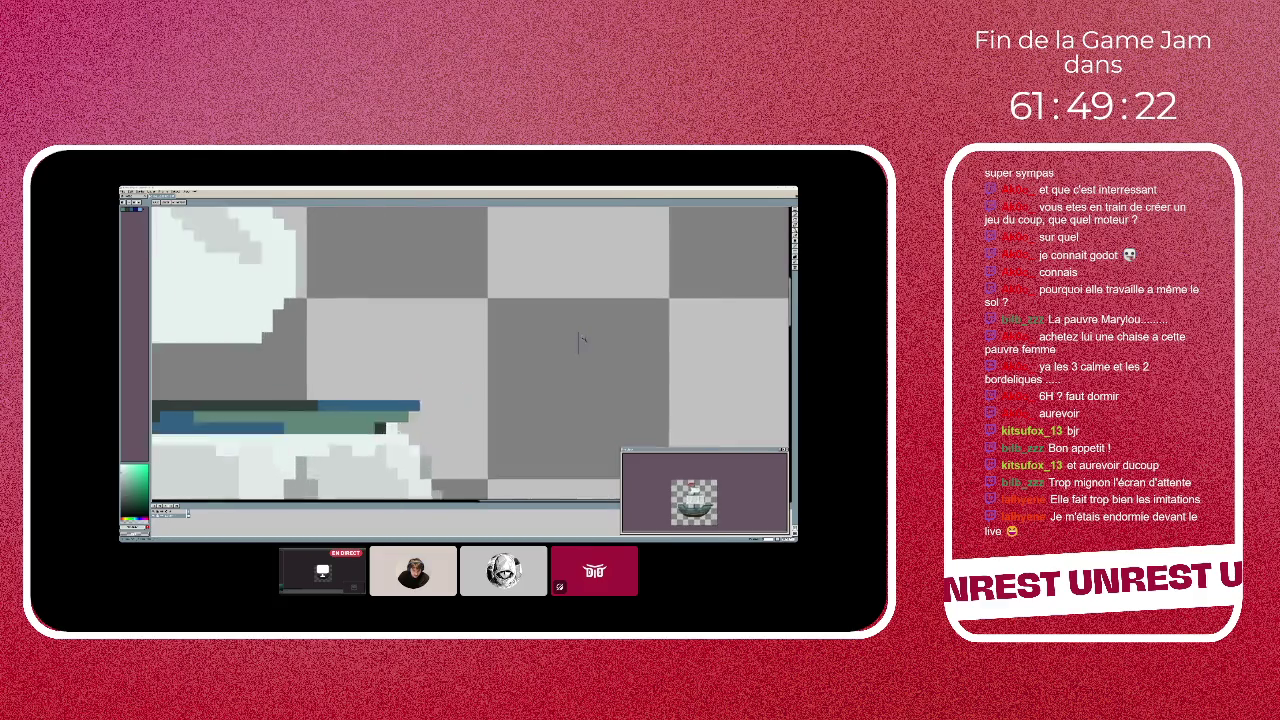
{"action": "scroll", "coordinate": [578, 340], "scroll_direction": "up", "scroll_amount": 2}
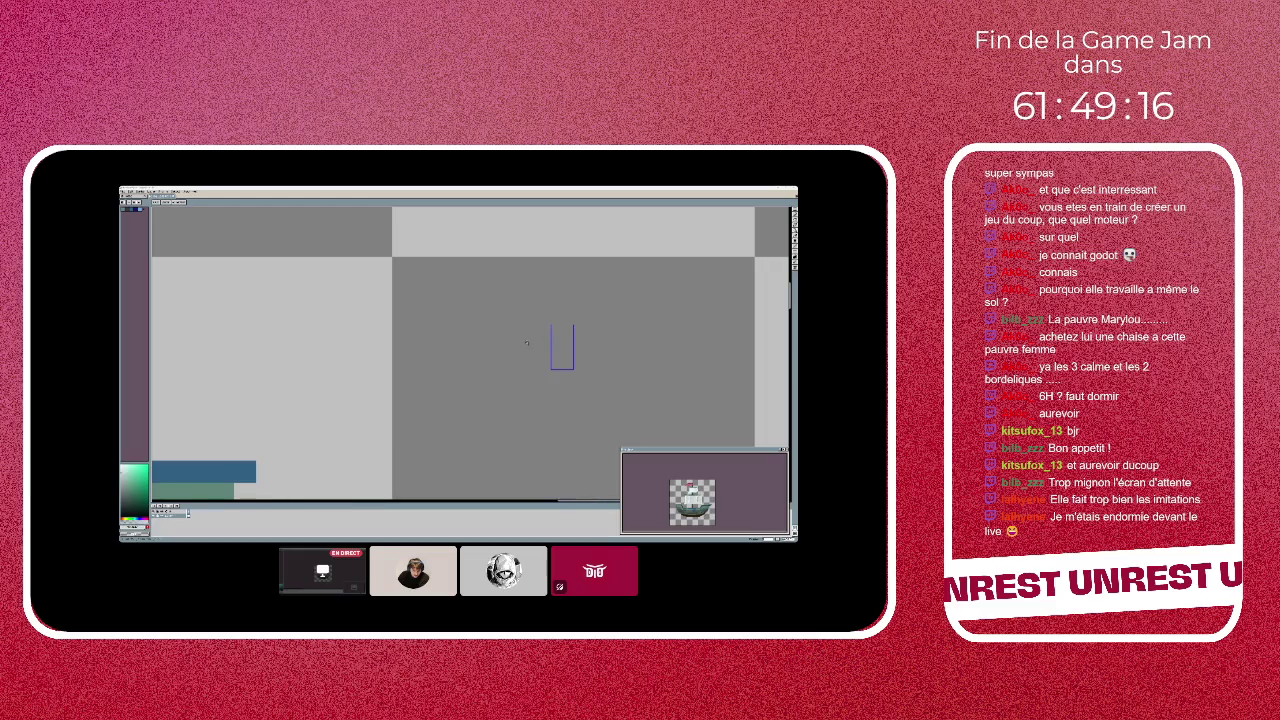
{"action": "scroll", "coordinate": [520, 343], "scroll_direction": "down", "scroll_amount": 3}
{"action": "scroll", "coordinate": [524, 343], "scroll_direction": "down", "scroll_amount": 2}
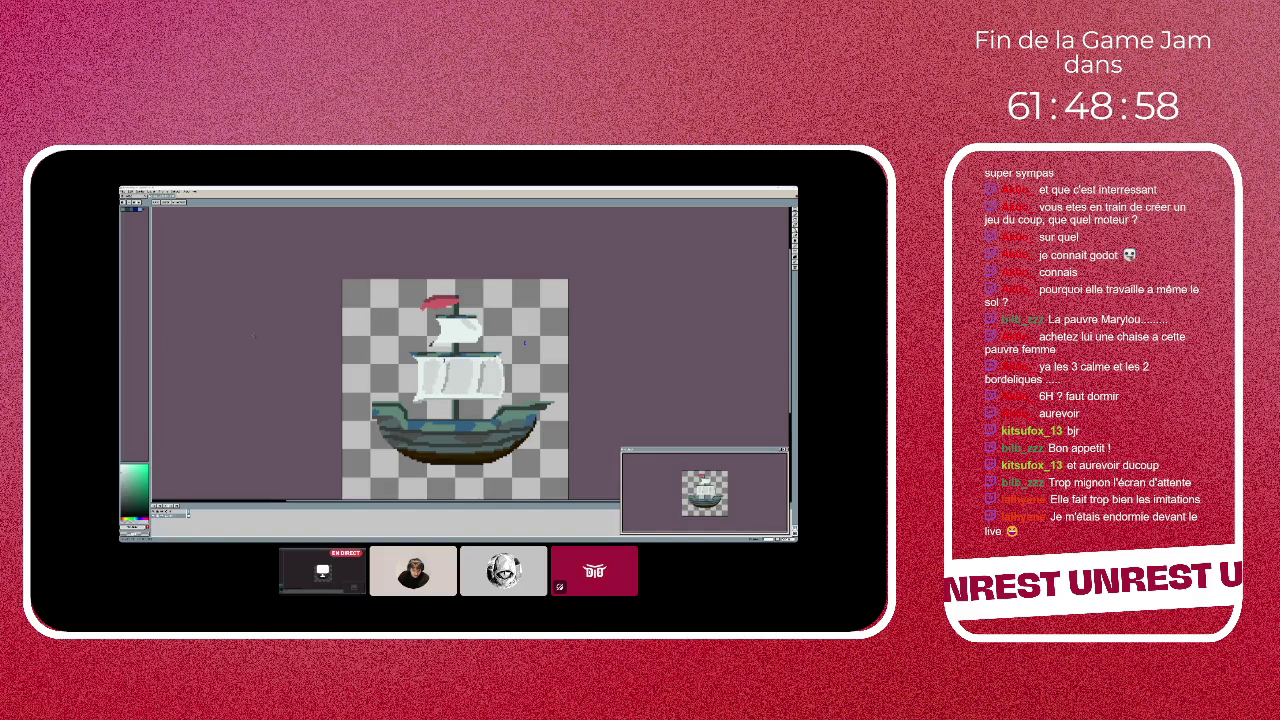
{"action": "key", "text": "minus"}
{"action": "key", "text": "minus"}
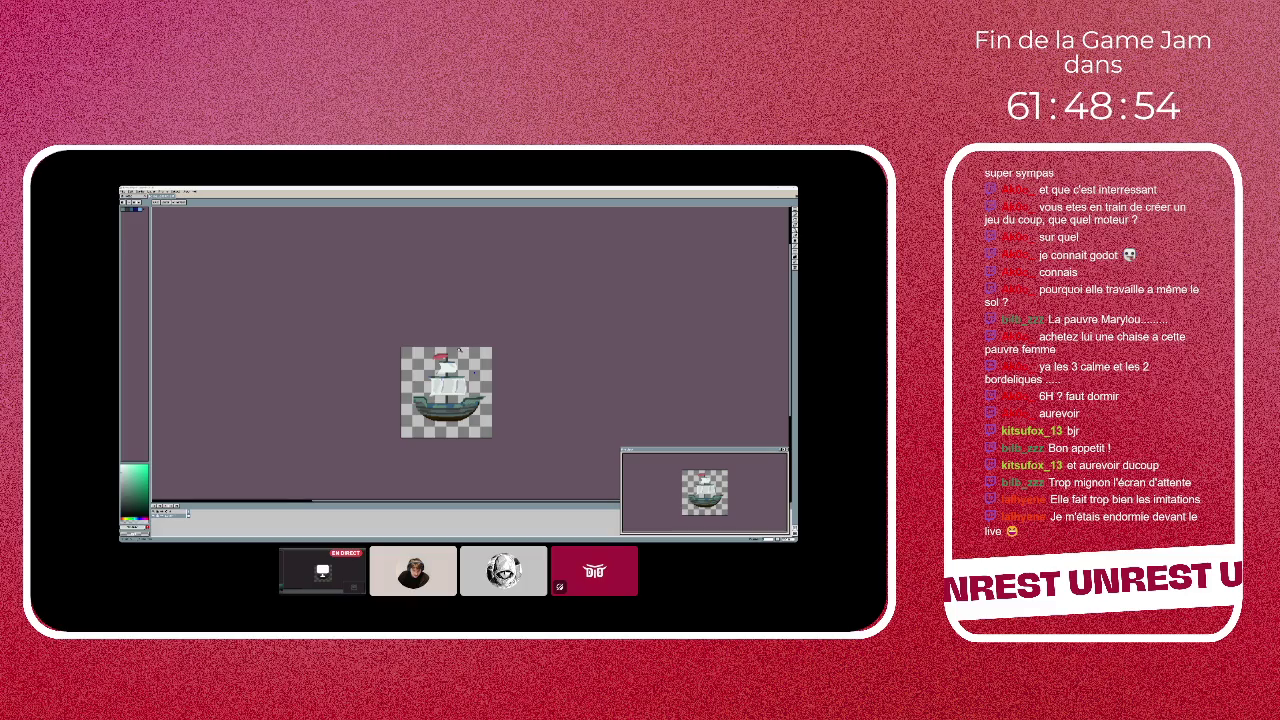
{"action": "scroll", "coordinate": [474, 373], "scroll_direction": "down", "scroll_amount": 1}
{"action": "scroll", "coordinate": [490, 340], "scroll_direction": "up", "scroll_amount": 2}
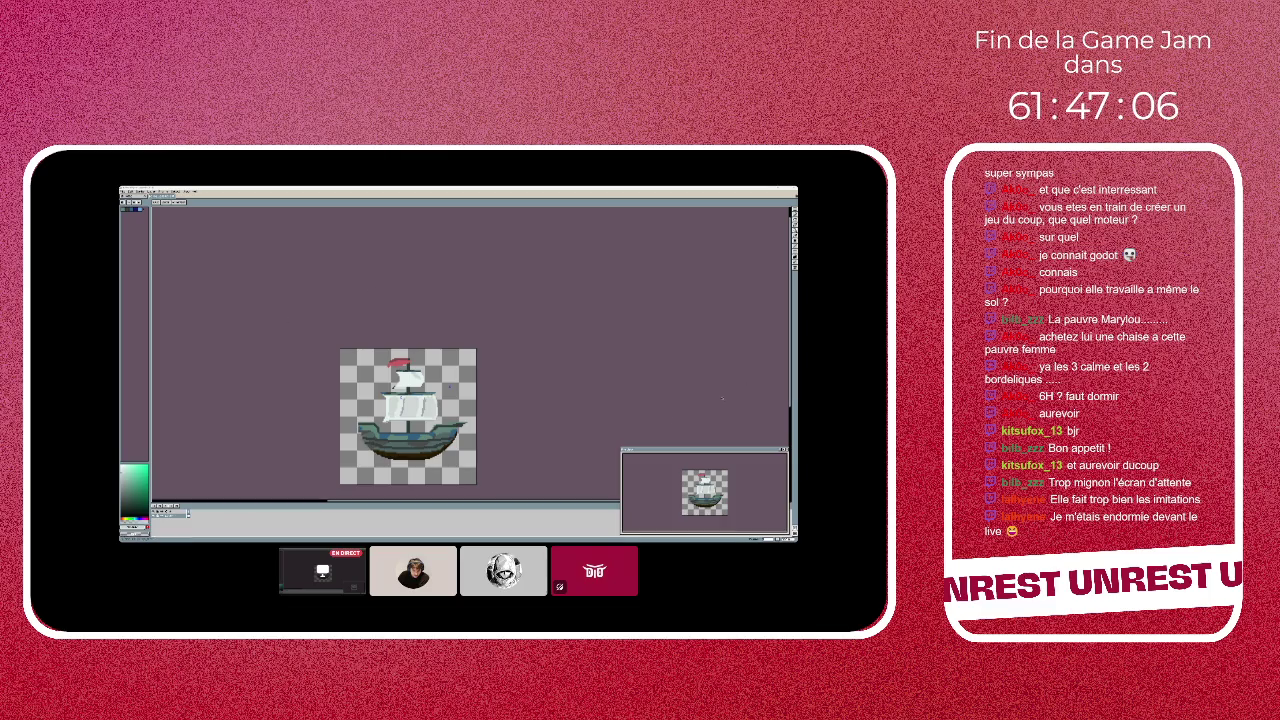
- Pick the blue of the hull trim as the drawing colour with the eyedropper
{"action": "scroll", "coordinate": [464, 420], "scroll_direction": "up", "scroll_amount": 2}
{"action": "scroll", "coordinate": [464, 420], "scroll_direction": "up", "scroll_amount": 1}
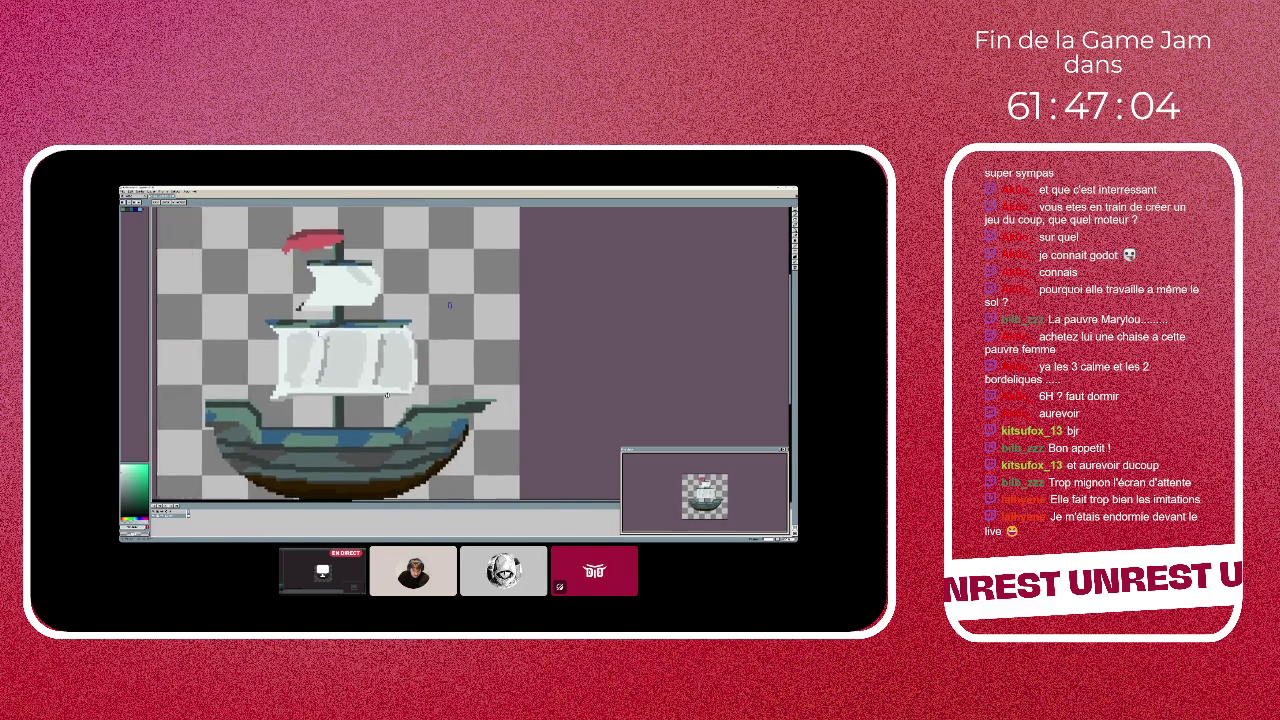
{"action": "scroll", "coordinate": [440, 350], "scroll_direction": "left", "scroll_amount": 3}
{"action": "scroll", "coordinate": [440, 350], "scroll_direction": "down", "scroll_amount": 1}
{"action": "scroll", "coordinate": [440, 350], "scroll_direction": "up", "scroll_amount": 1}
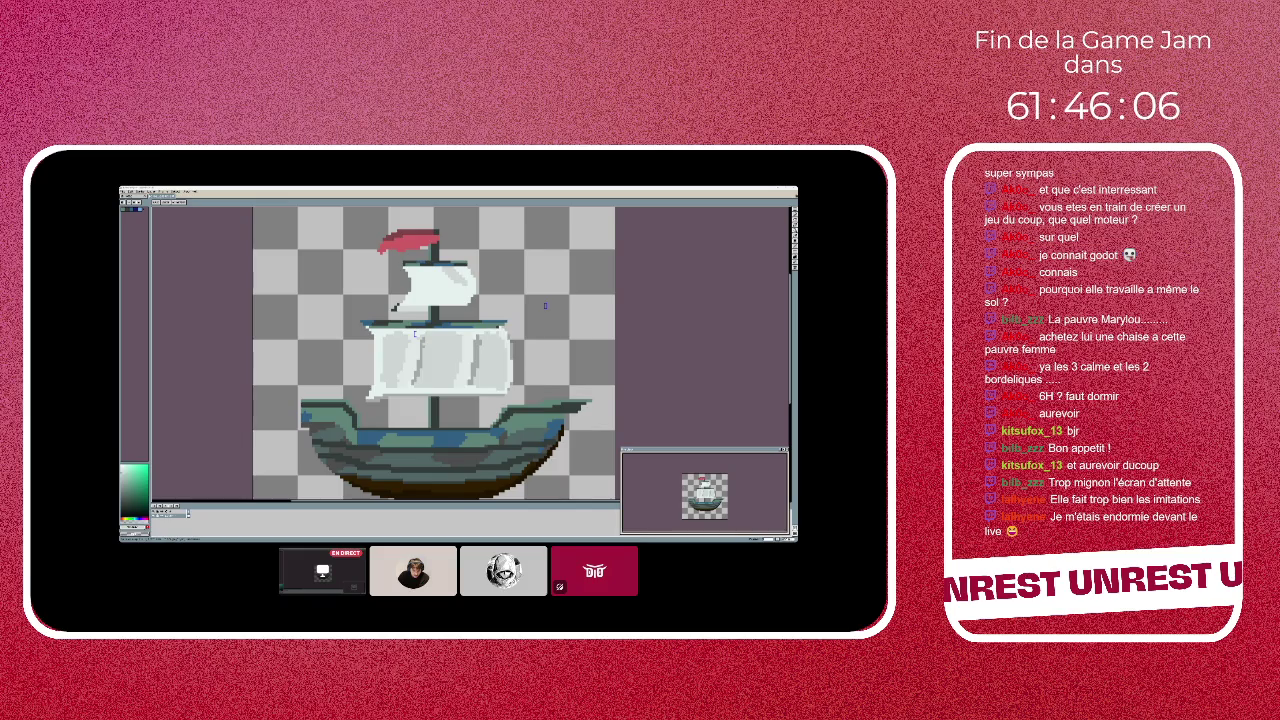
{"action": "scroll", "coordinate": [578, 306], "scroll_direction": "up", "scroll_amount": 1}
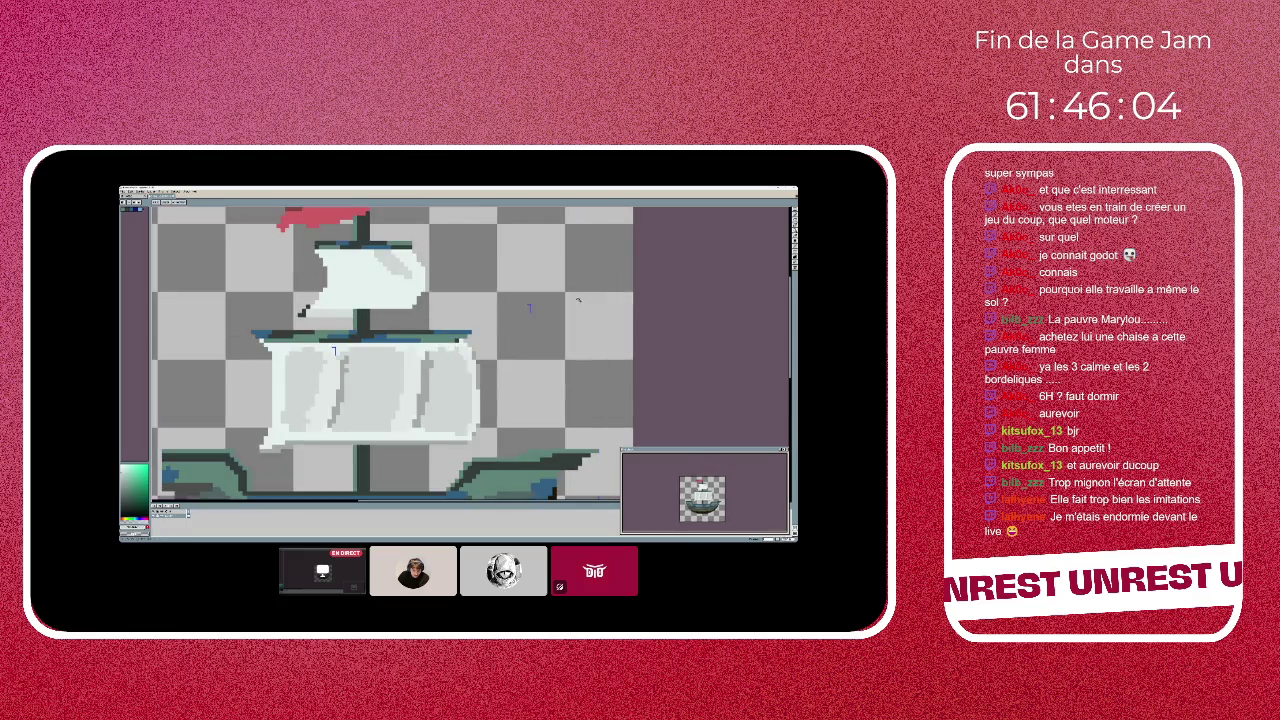
{"action": "left_click", "coordinate": [459, 341], "text": "alt"}
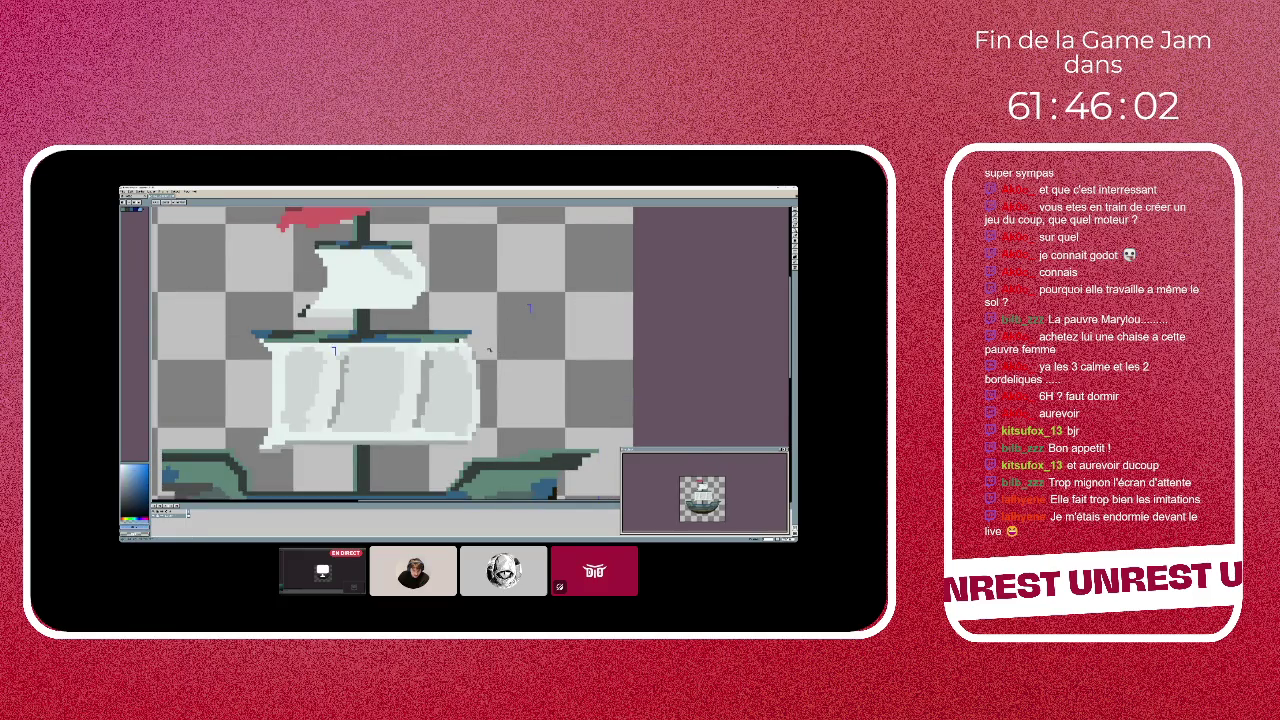
{"action": "scroll", "coordinate": [487, 342], "scroll_direction": "down", "scroll_amount": 2}
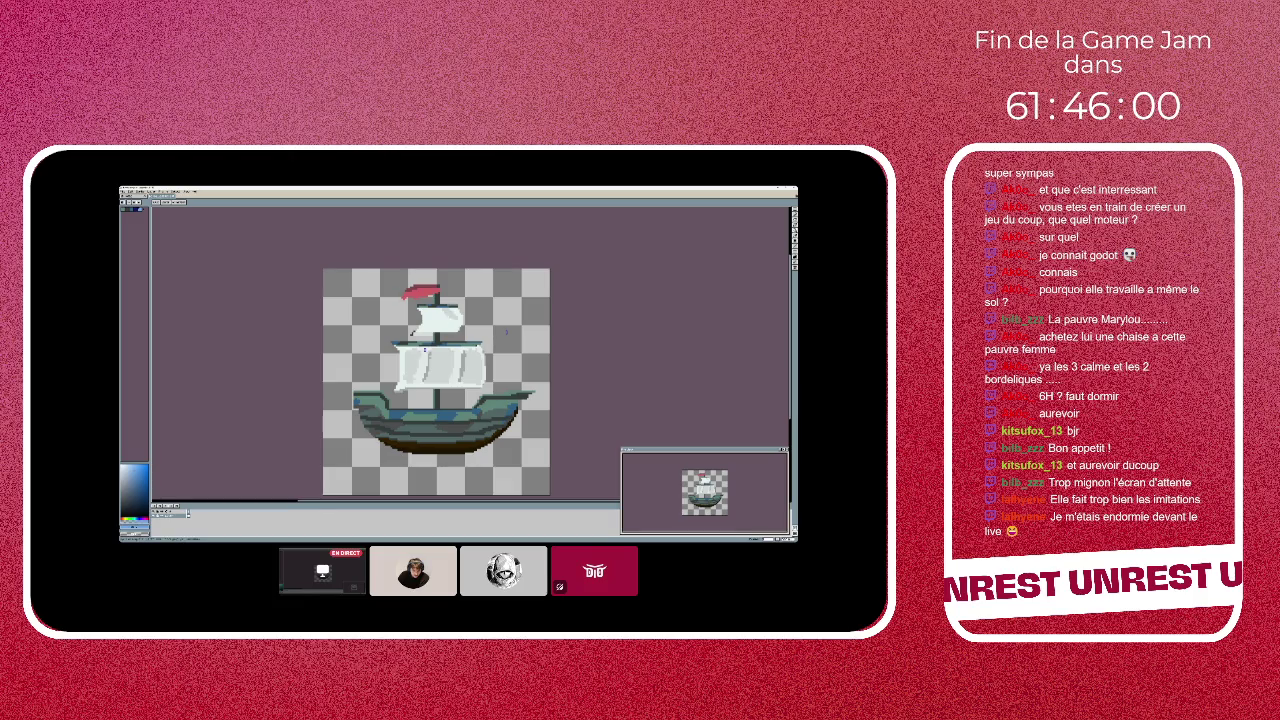
- Try the transform box and other tools, then delete the ship and undo to restore it
{"action": "key", "text": "ctrl+t"}
{"action": "key", "text": "Return"}
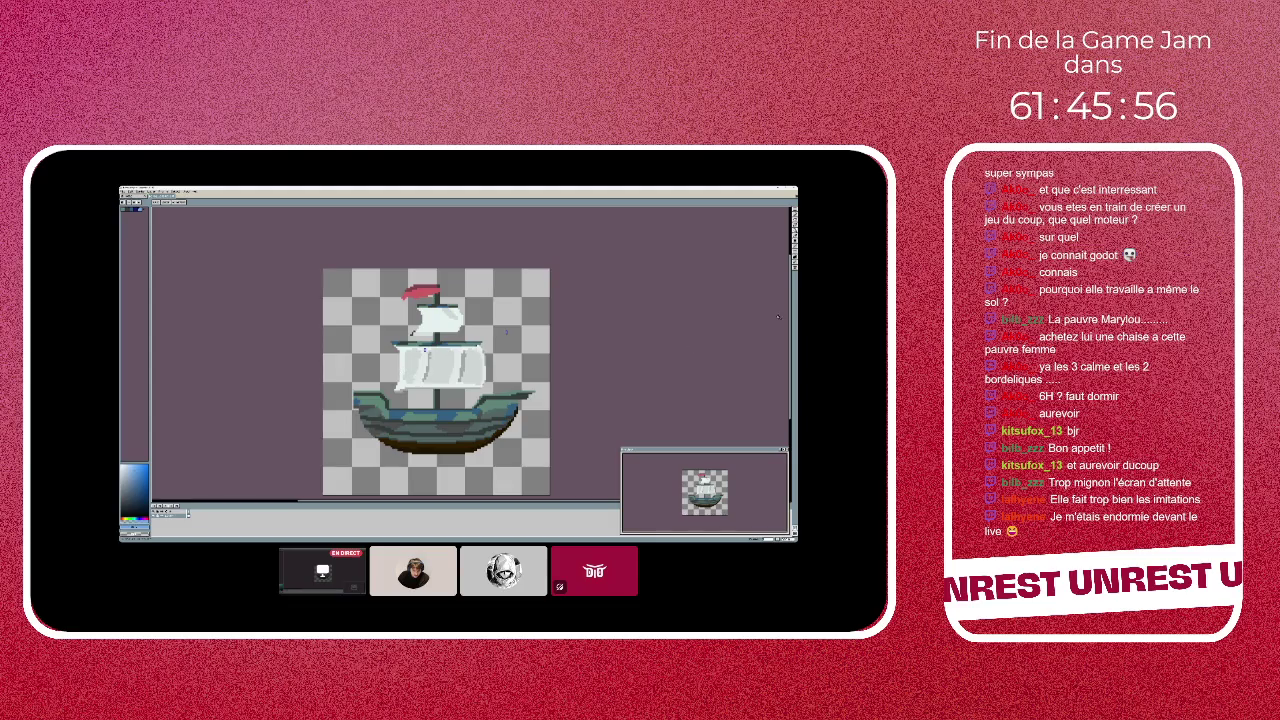
{"action": "key", "text": "m"}
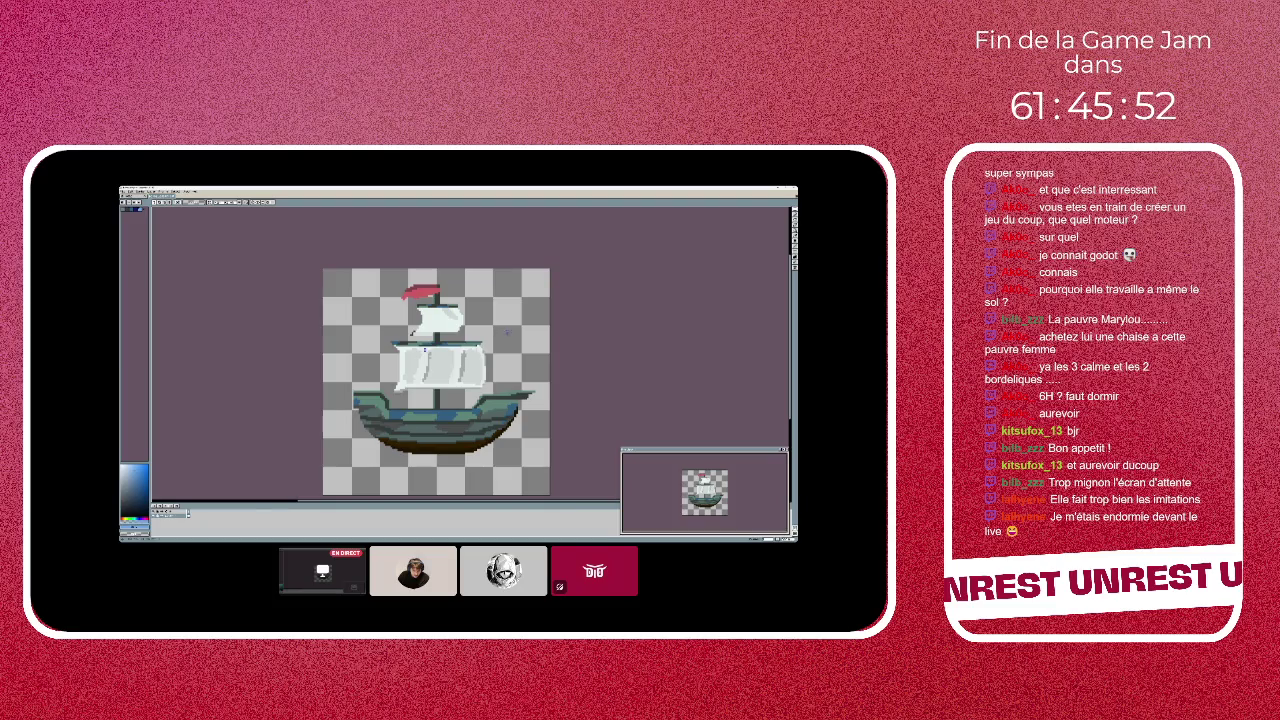
{"action": "scroll", "coordinate": [506, 333], "scroll_direction": "up", "scroll_amount": 1}
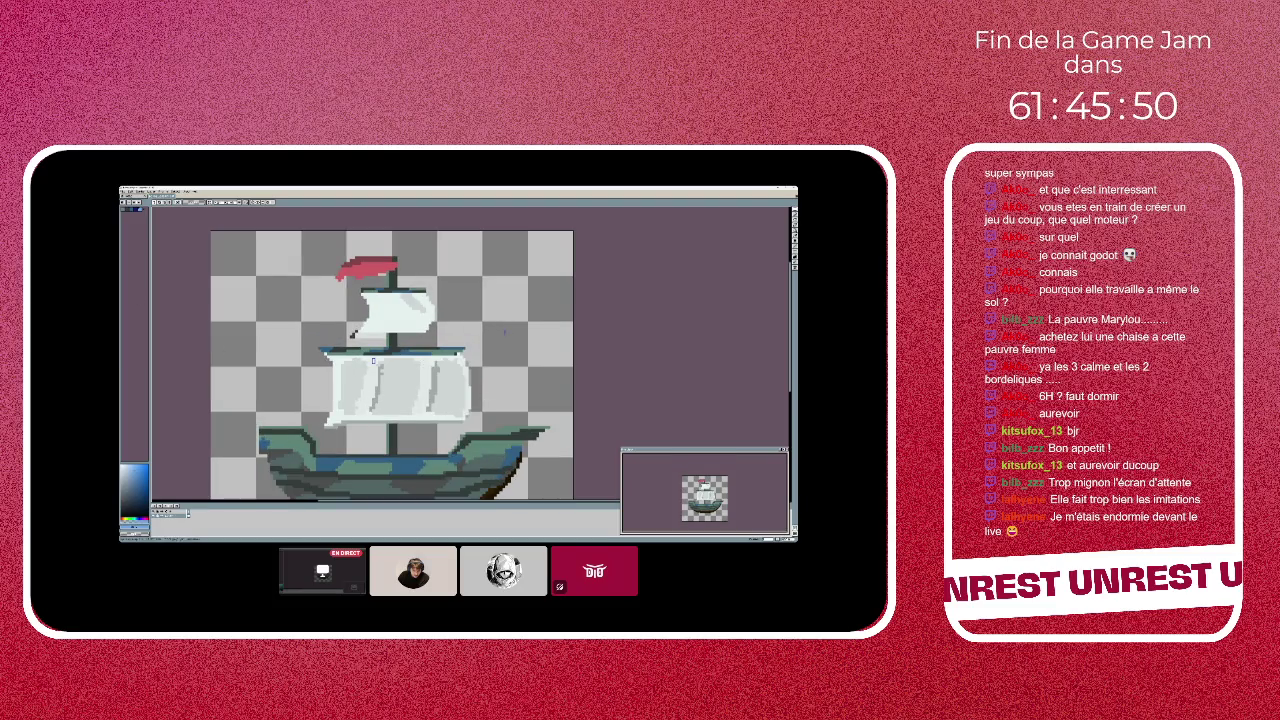
{"action": "key", "text": "e"}
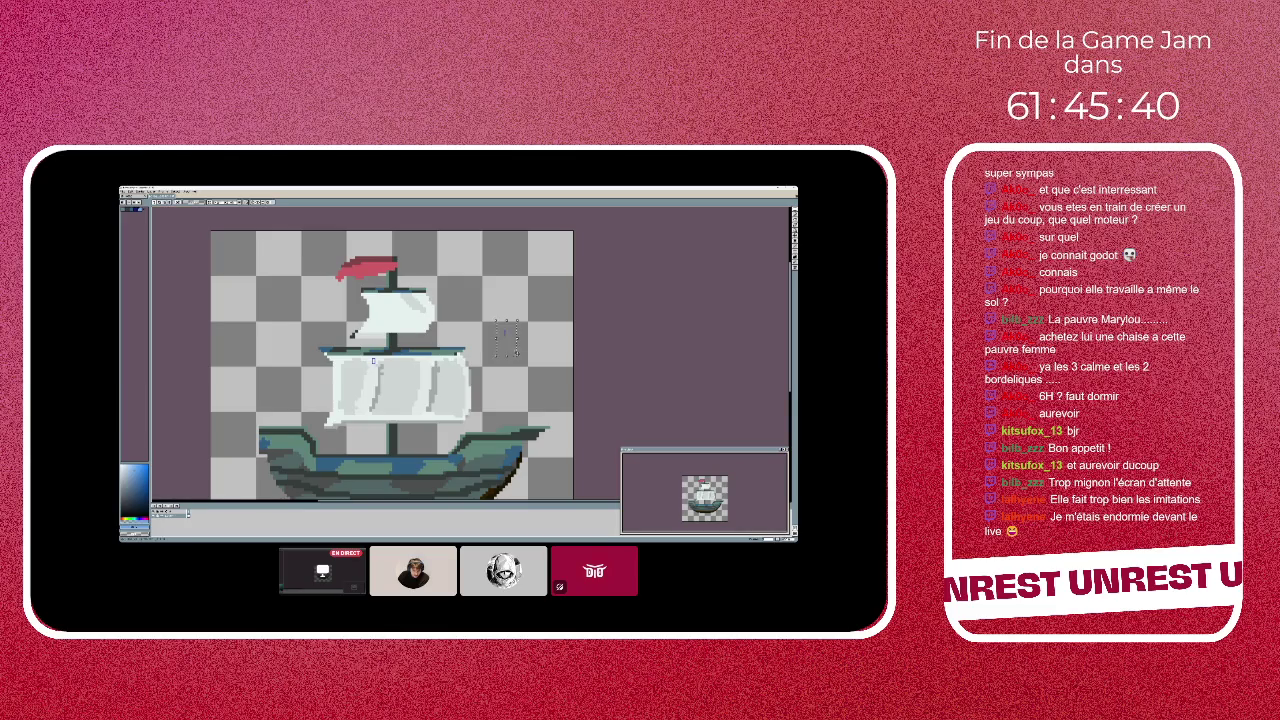
{"action": "key", "text": "Delete"}
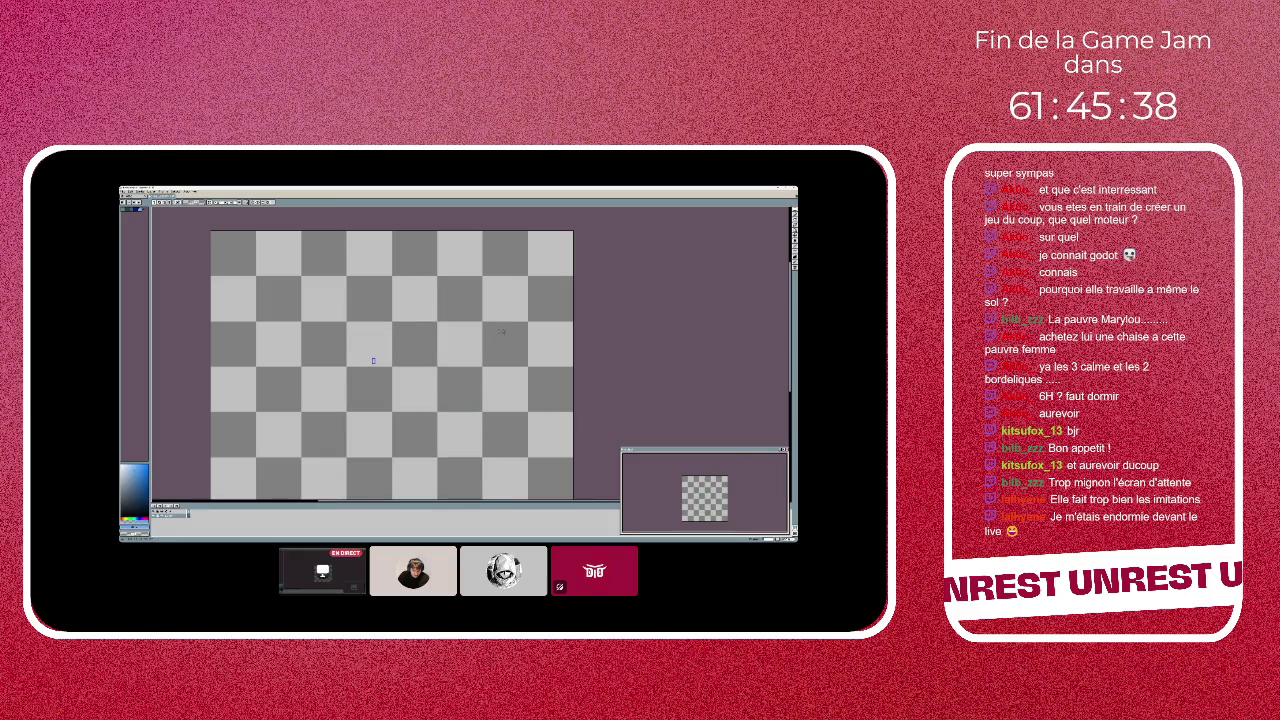
{"action": "key", "text": "ctrl+z"}
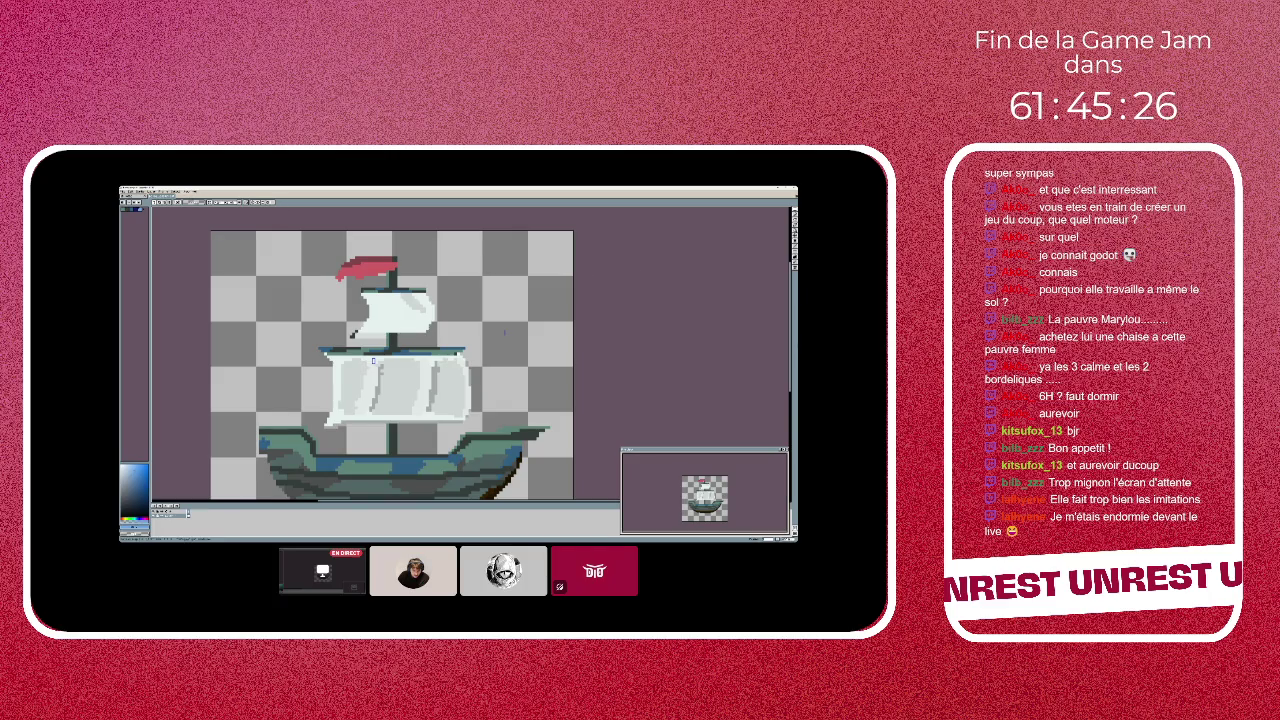
- Choose a smaller level from the View > Zoom submenu so the whole boat sprite shows centred
{"action": "left_click", "coordinate": [186, 192]}
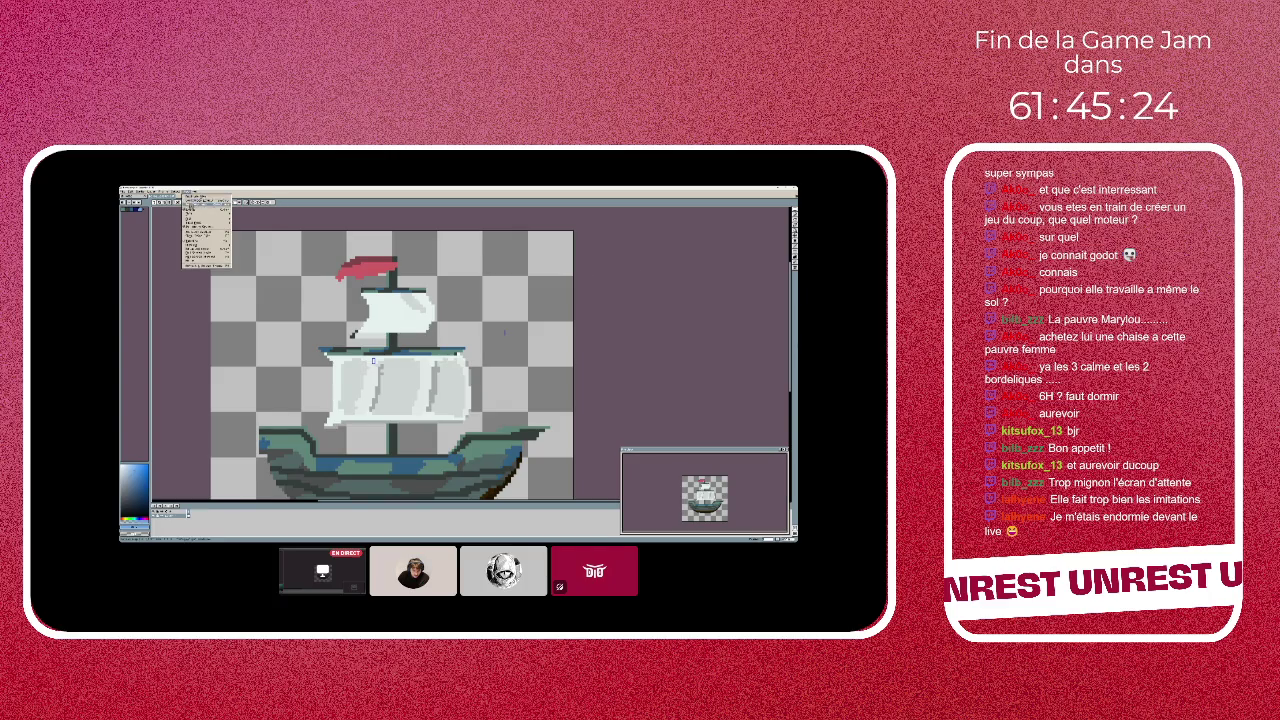
{"action": "left_click", "coordinate": [205, 208]}
{"action": "left_click", "coordinate": [186, 192]}
{"action": "mouse_move", "coordinate": [205, 211]}
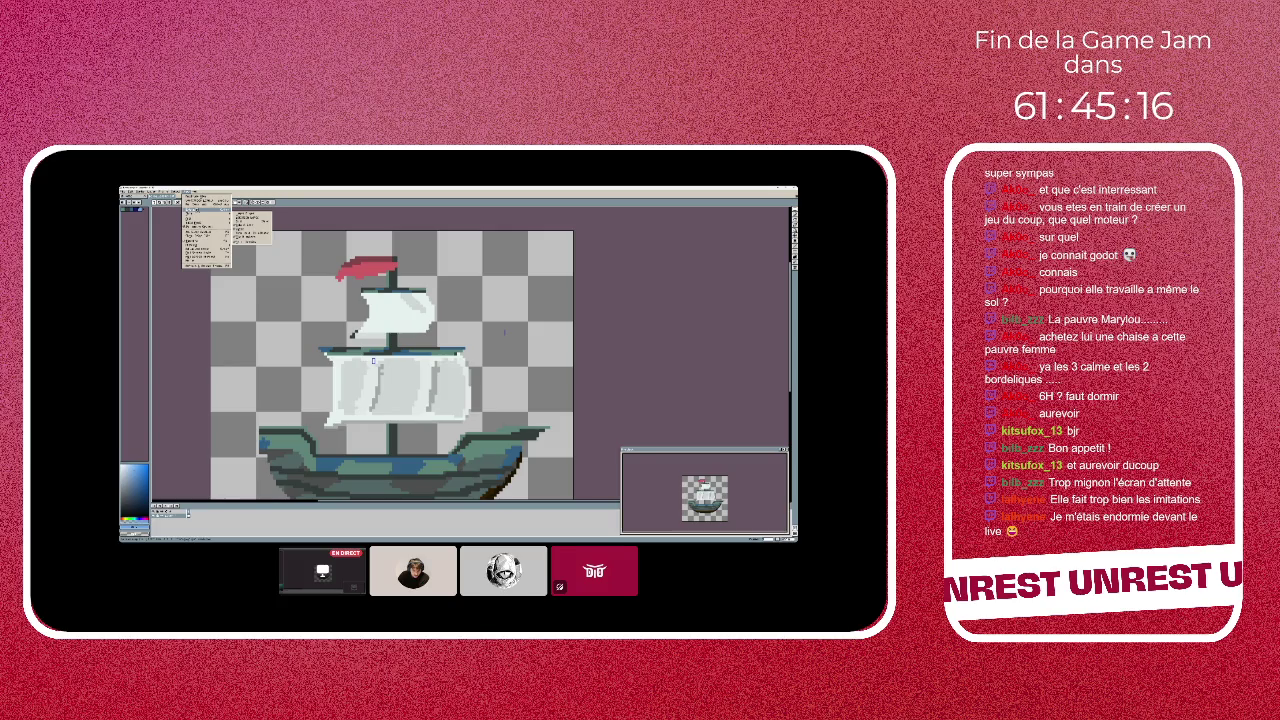
{"action": "left_click", "coordinate": [187, 191]}
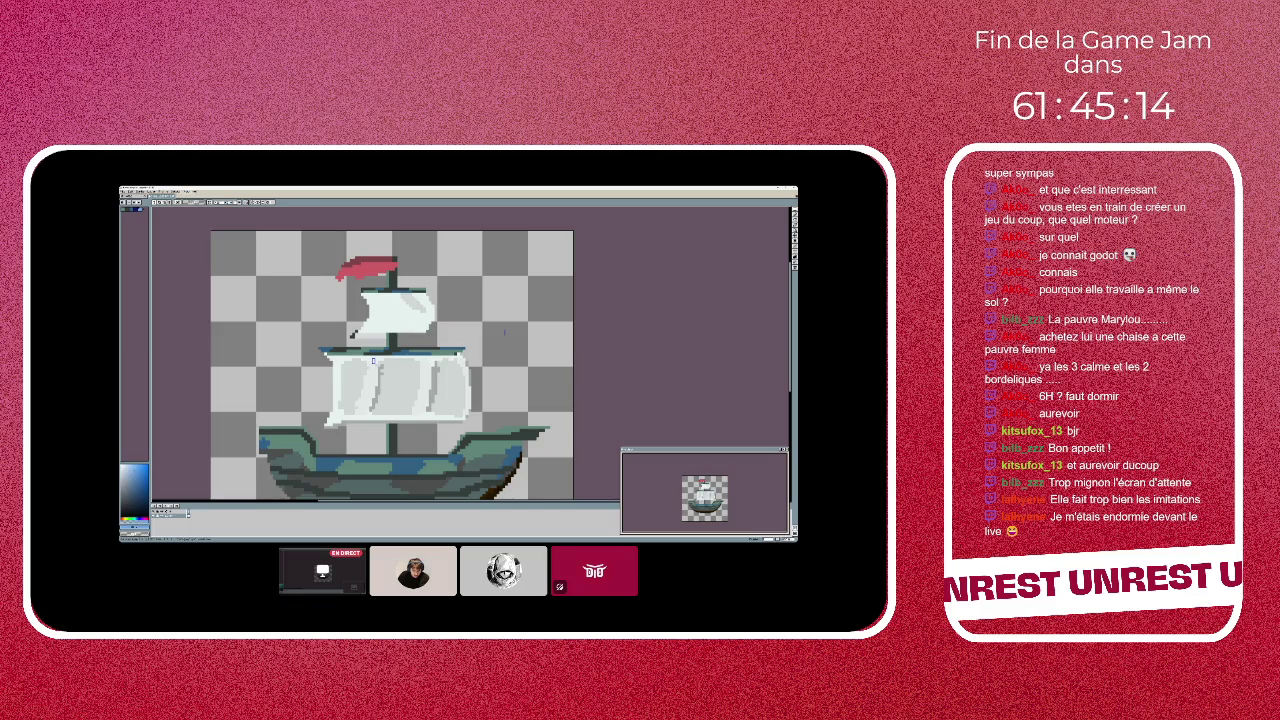
{"action": "left_click", "coordinate": [187, 191]}
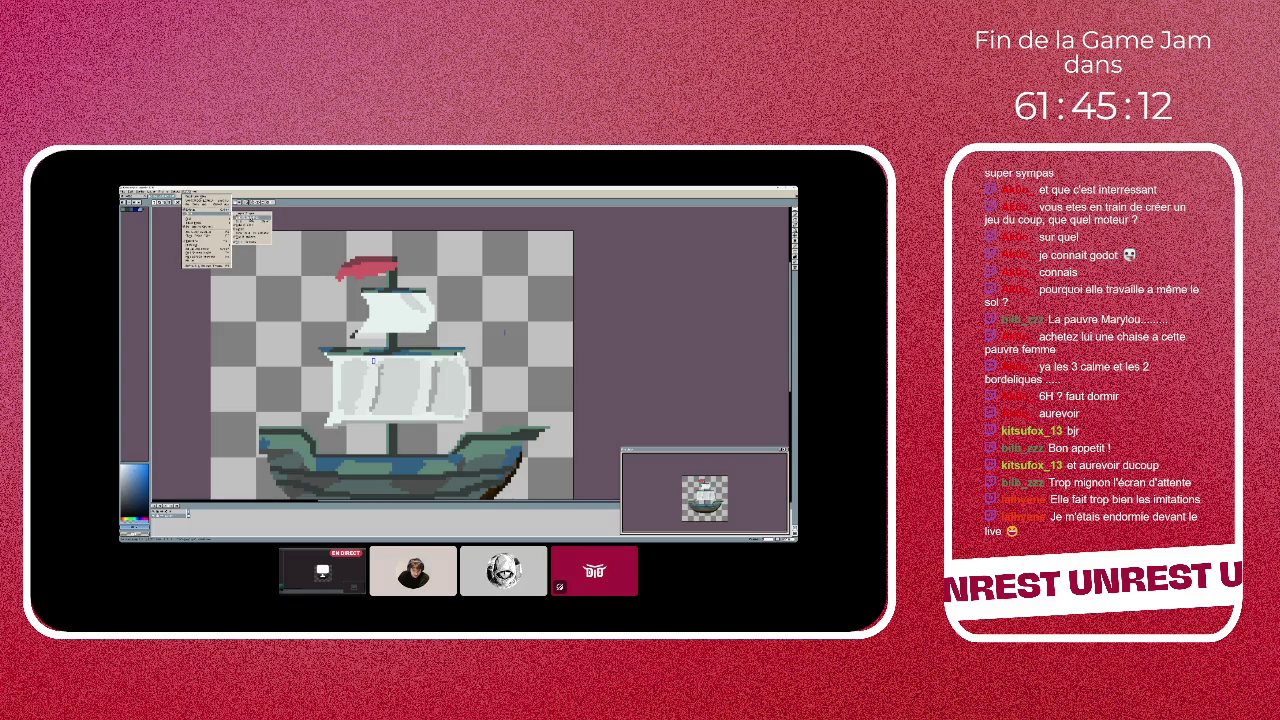
{"action": "left_click", "coordinate": [250, 232]}
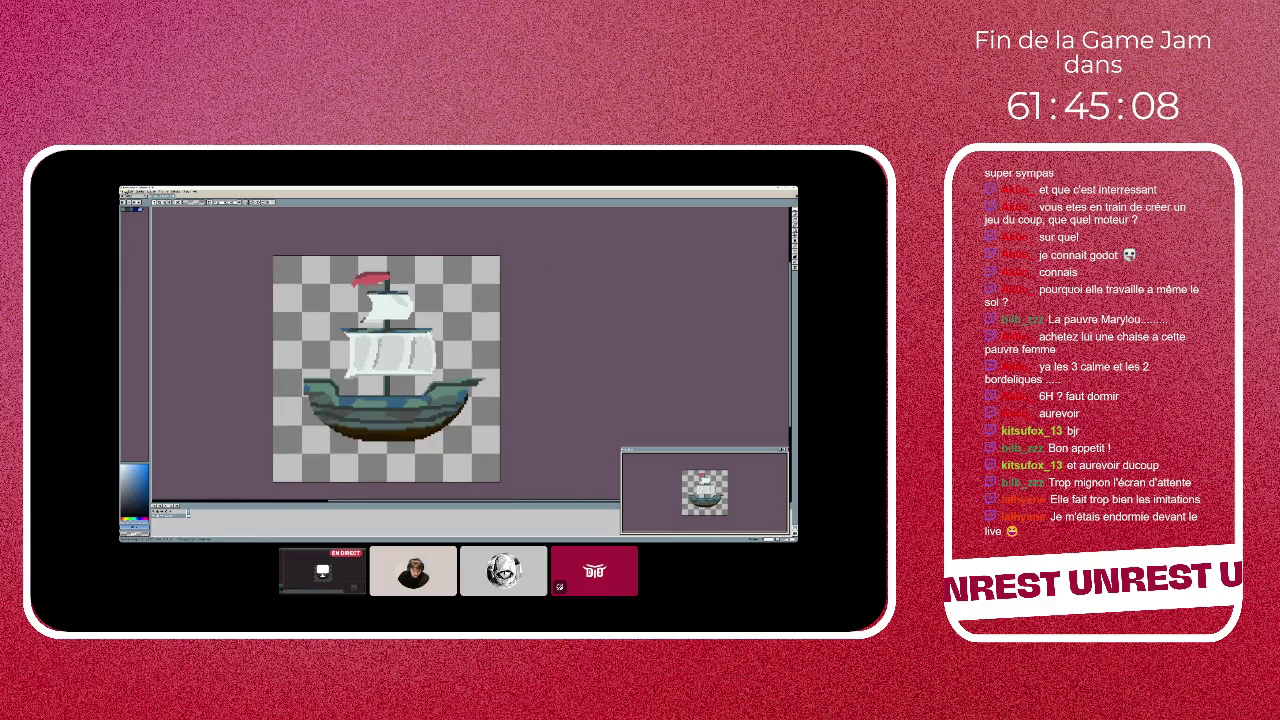
- Create a new small blank image with File > New
{"action": "left_click", "coordinate": [125, 191]}
{"action": "left_click", "coordinate": [135, 212]}
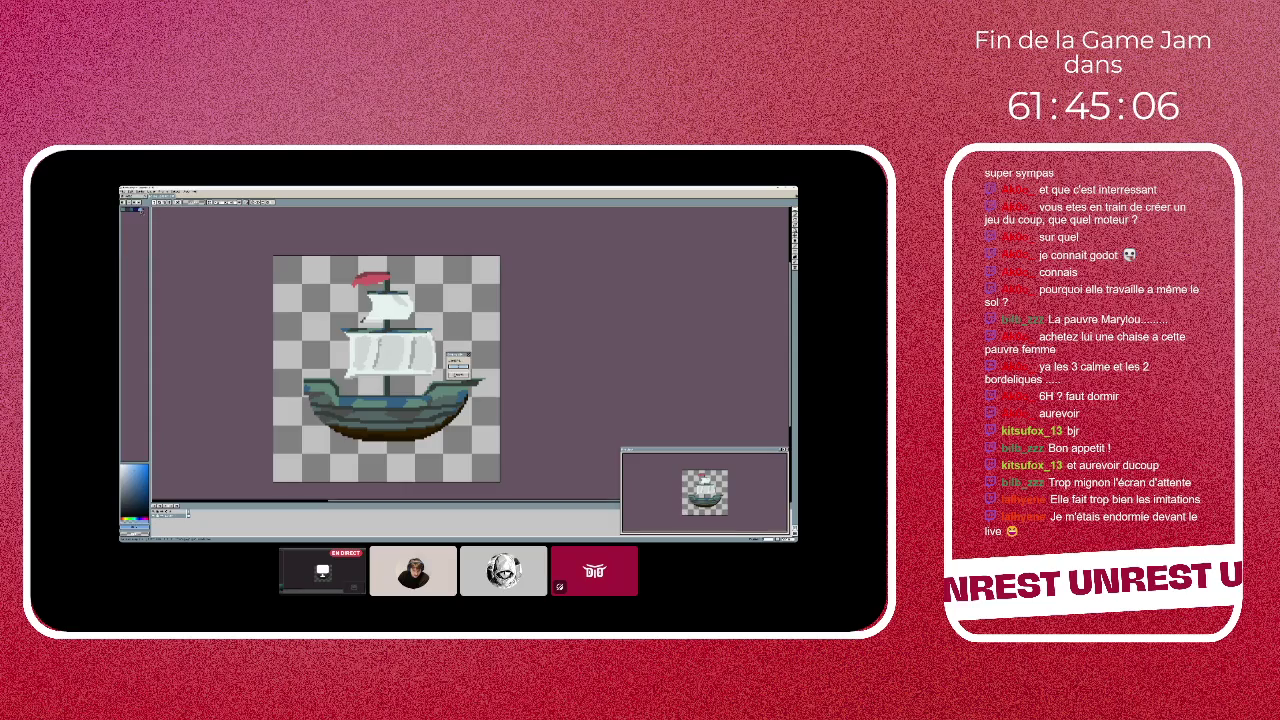
{"action": "left_click", "coordinate": [125, 191]}
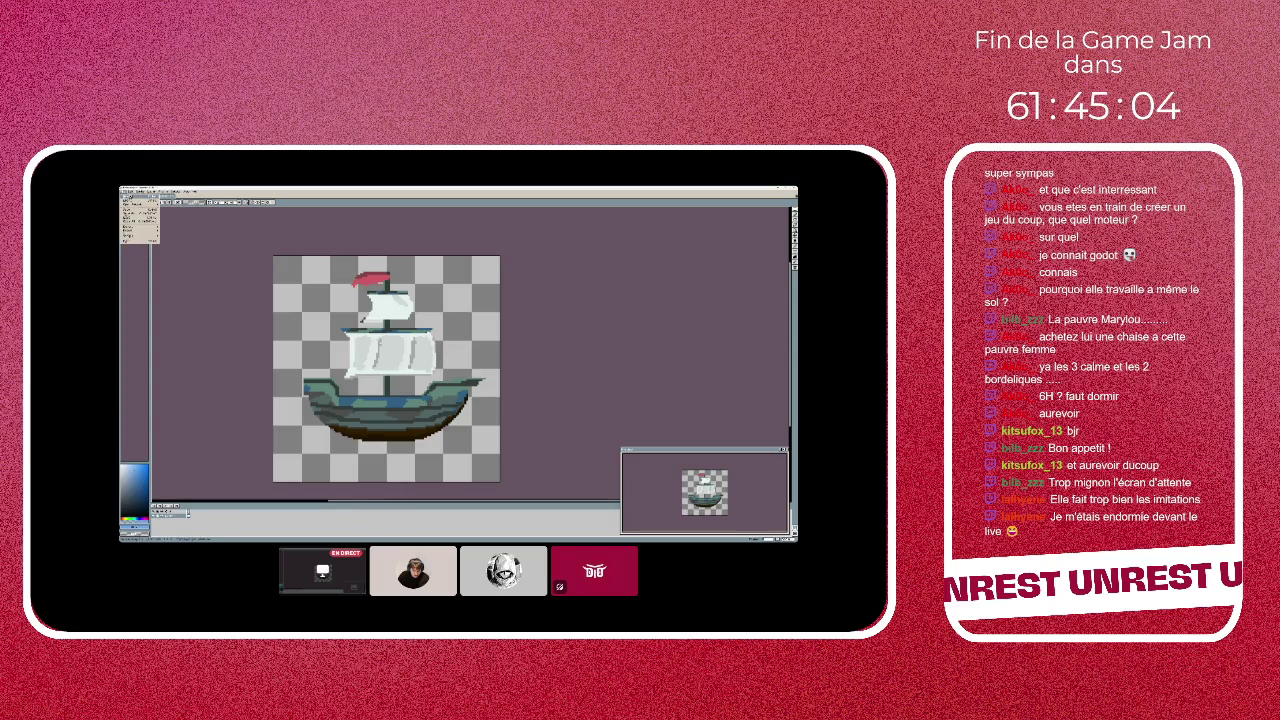
{"action": "left_click", "coordinate": [133, 204]}
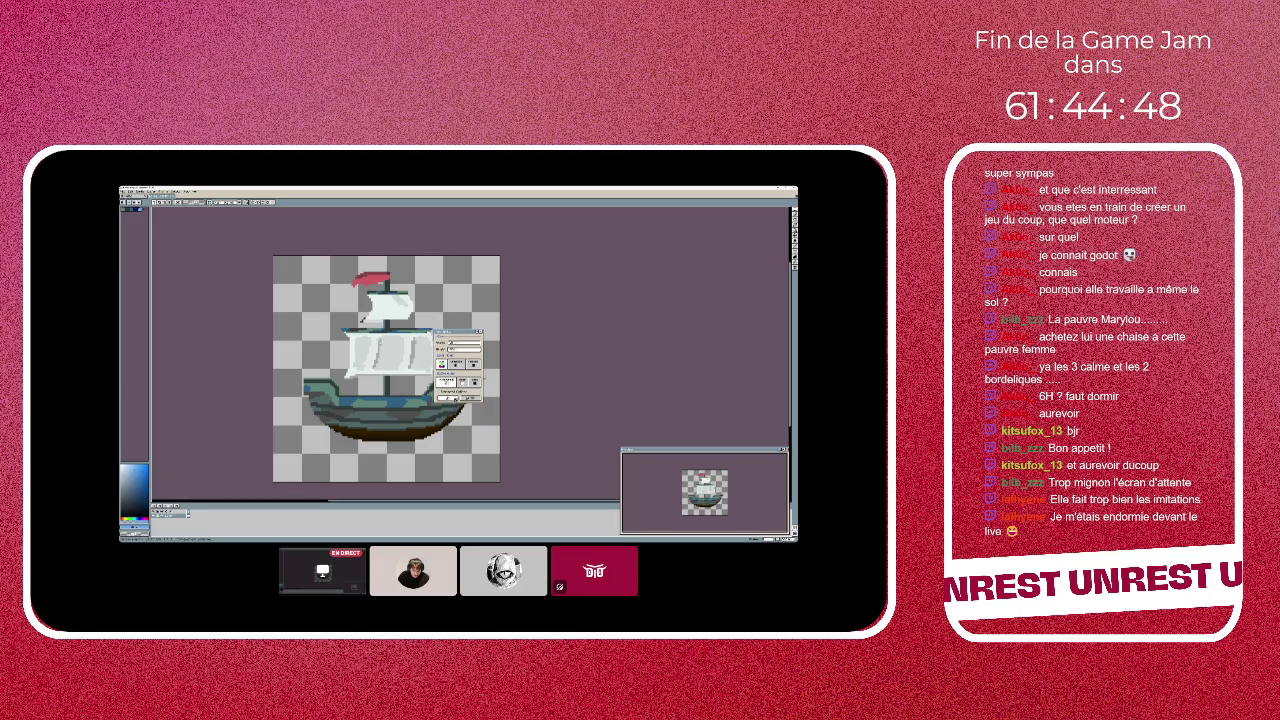
{"action": "left_click", "coordinate": [449, 398]}
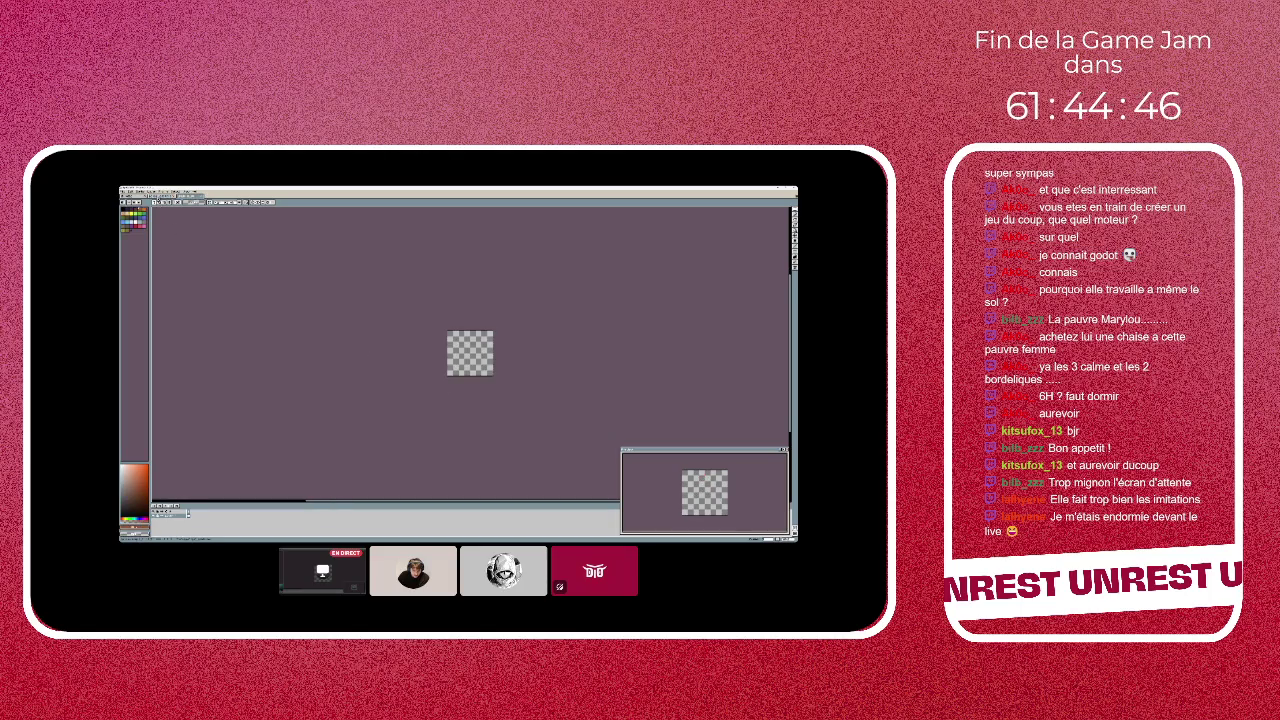
{"action": "key", "text": "ctrl+z"}
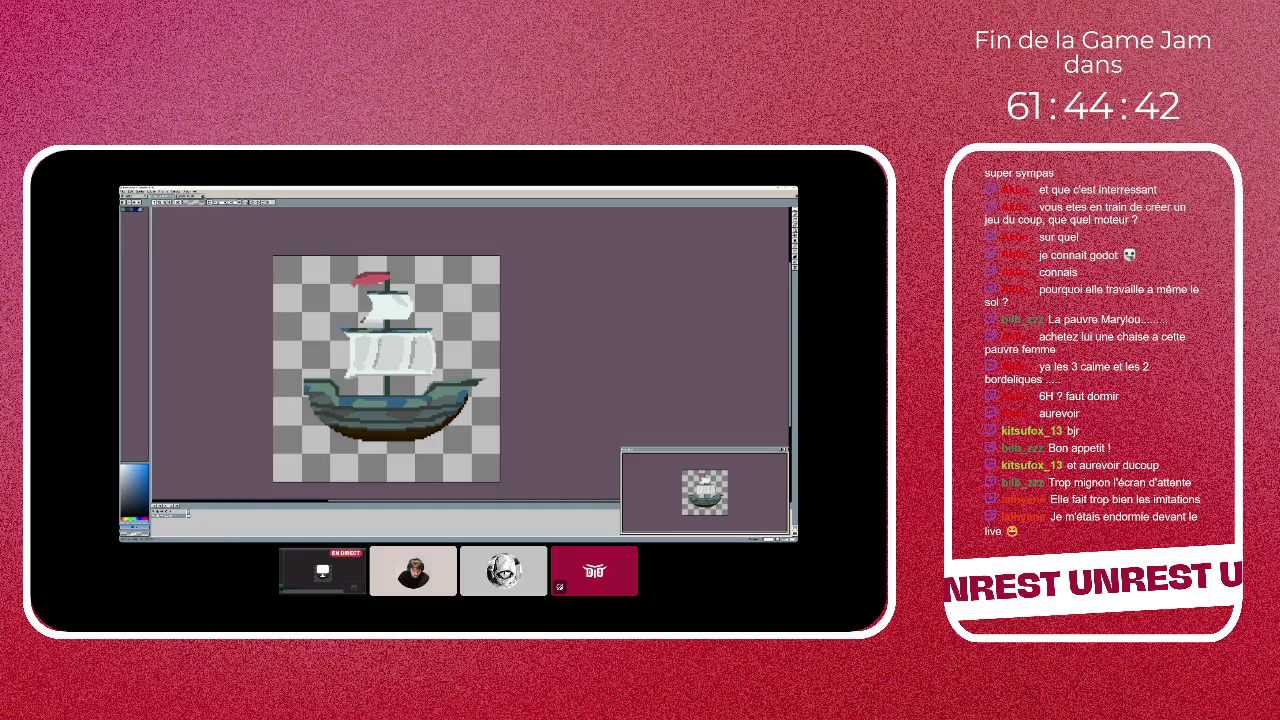
{"action": "key", "text": "ctrl+Tab"}
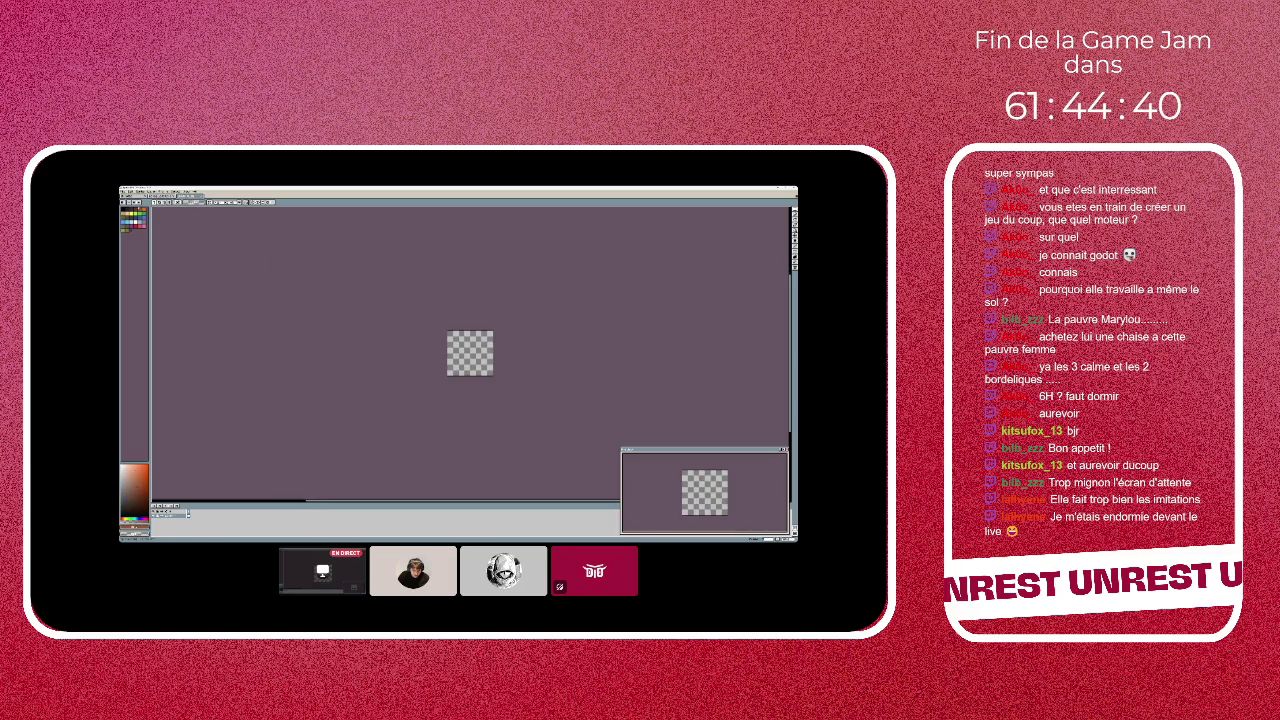
{"action": "left_click", "coordinate": [126, 191]}
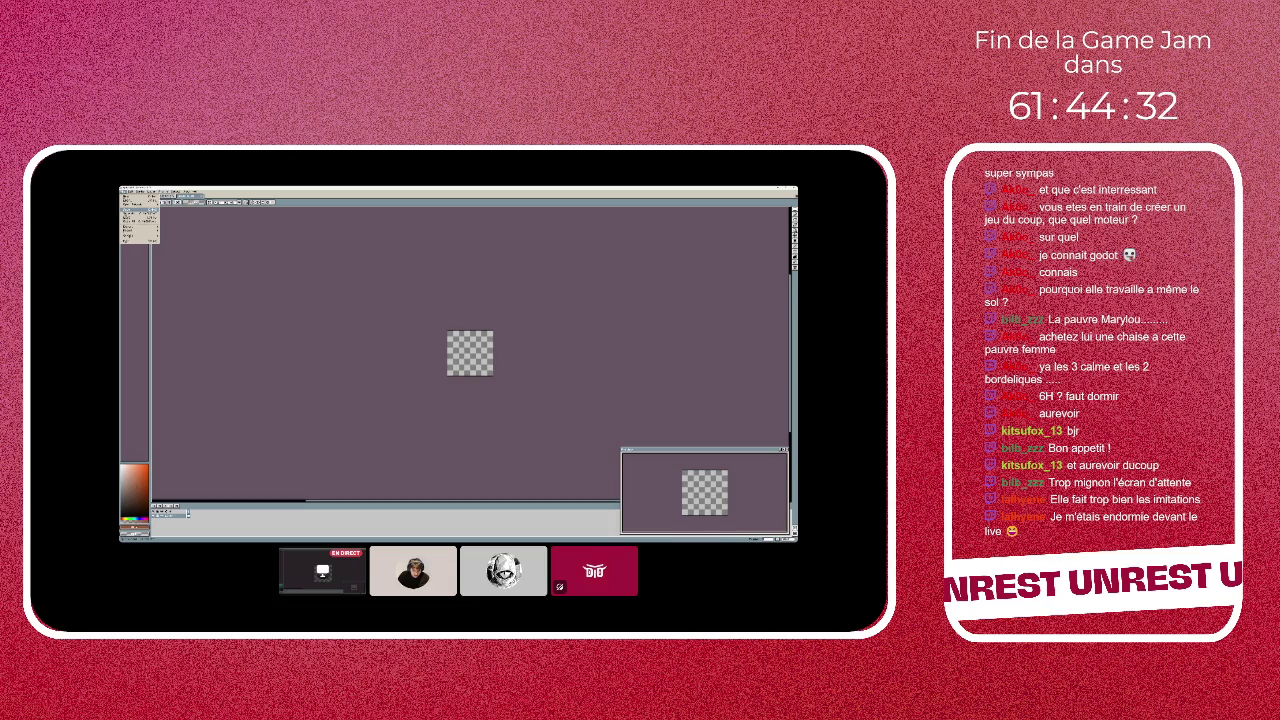
{"action": "mouse_move", "coordinate": [632, 570]}
{"action": "left_click", "coordinate": [399, 614]}
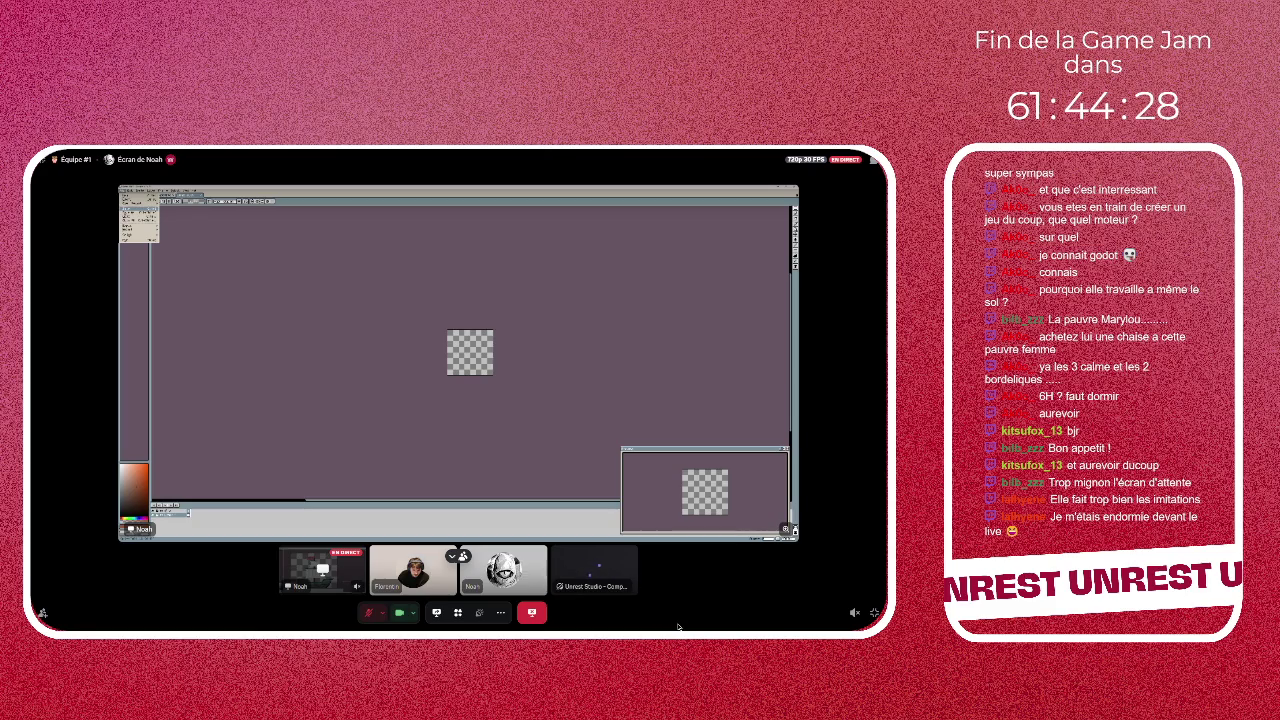
- In Discord, restore the shared screen to the main view and turn the camera off
{"action": "left_click", "coordinate": [615, 566]}
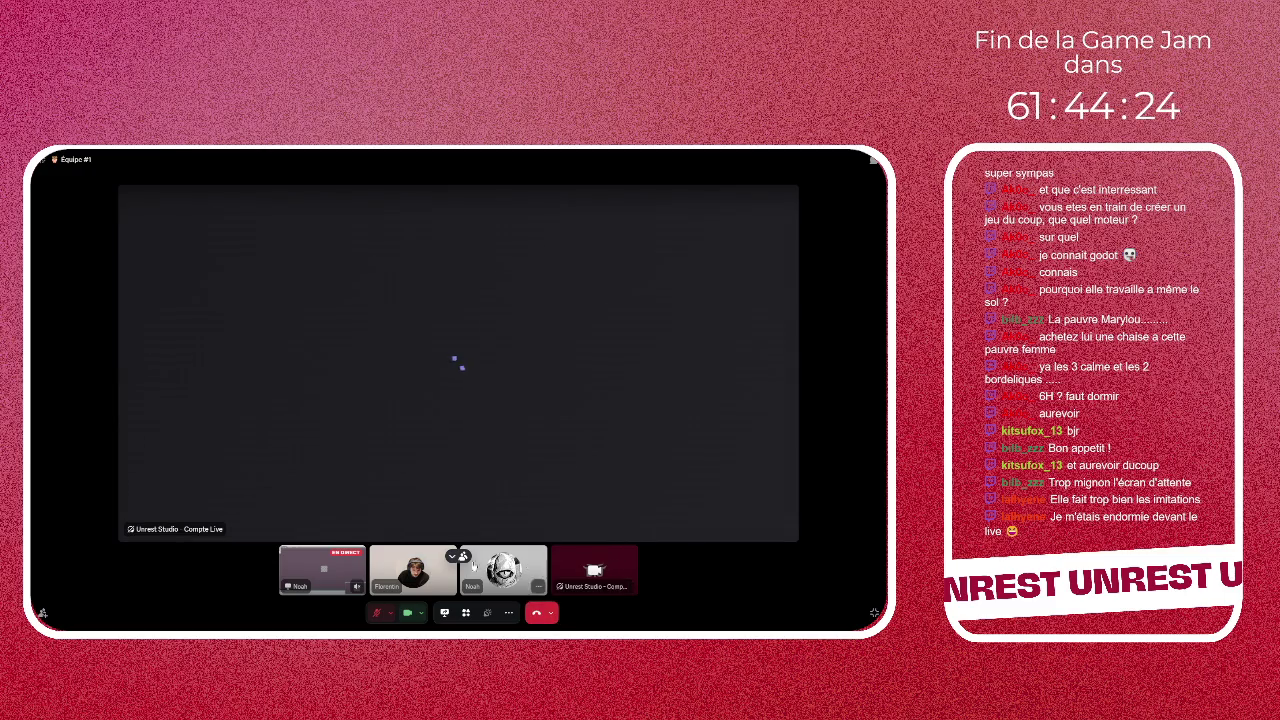
{"action": "left_click", "coordinate": [325, 569]}
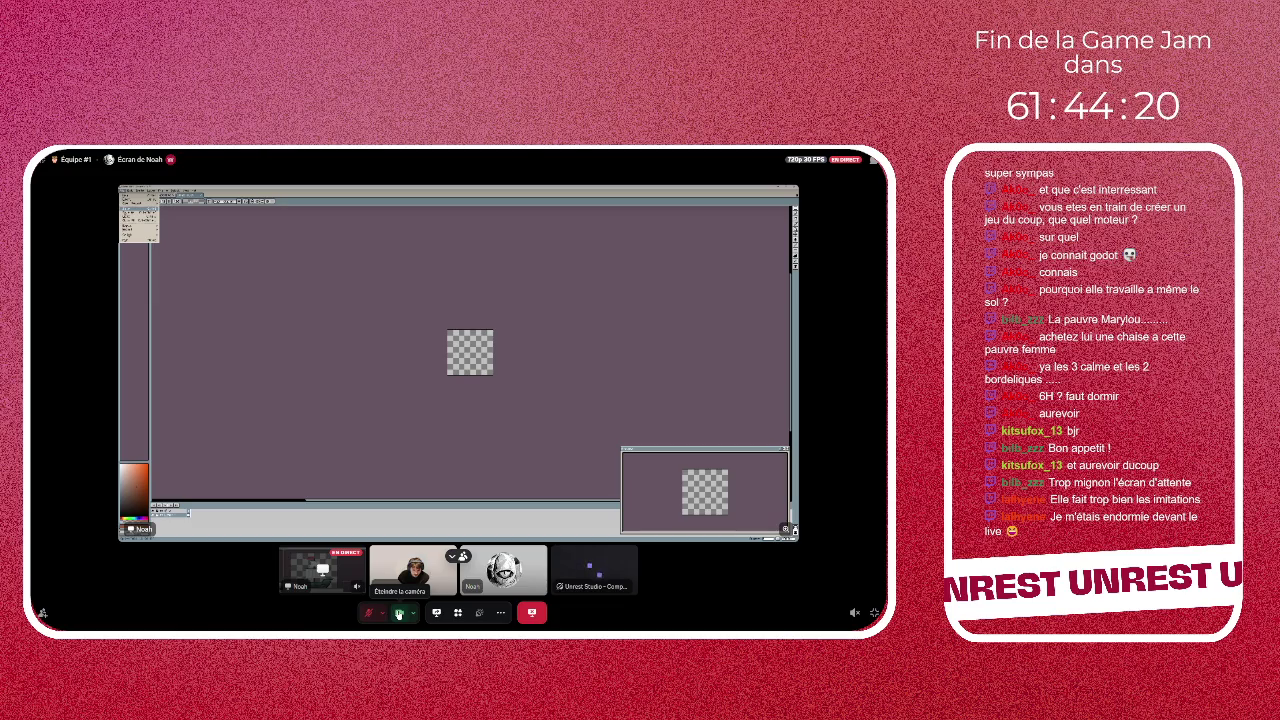
{"action": "left_click", "coordinate": [398, 614]}
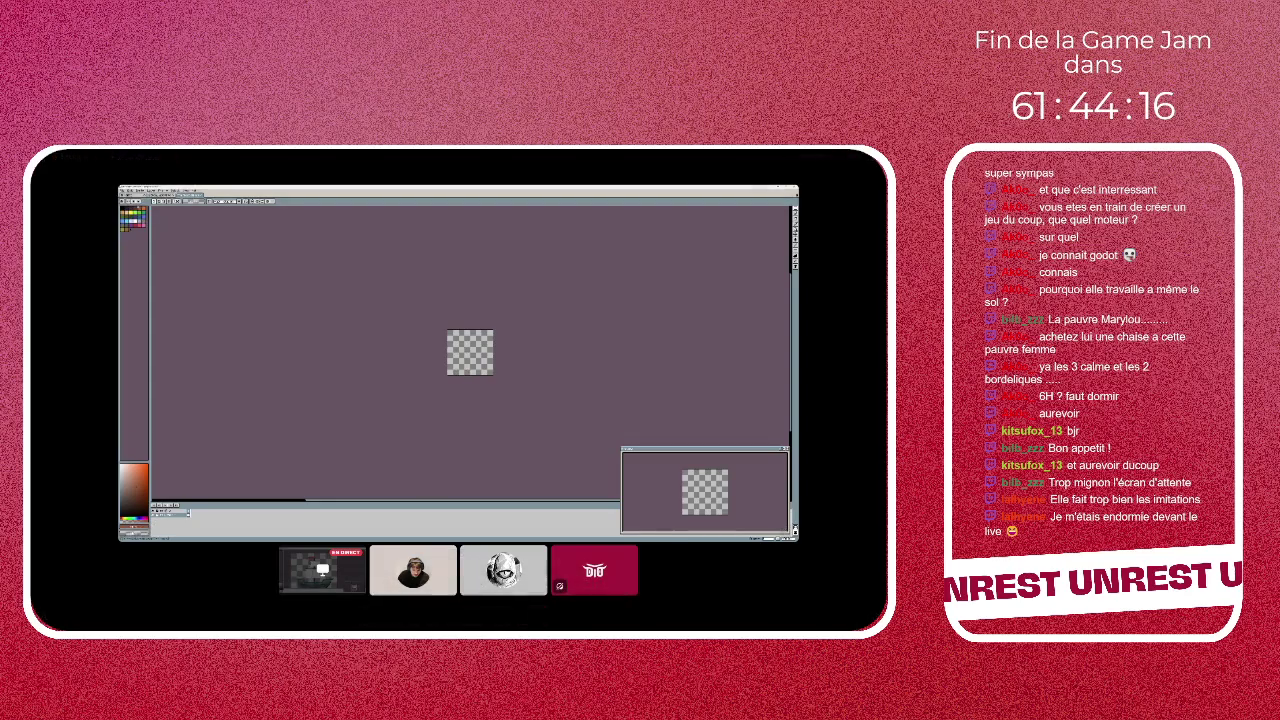
{"action": "scroll", "coordinate": [320, 347], "scroll_direction": "up", "scroll_amount": 2}
{"action": "scroll", "coordinate": [320, 347], "scroll_direction": "up", "scroll_amount": 1}
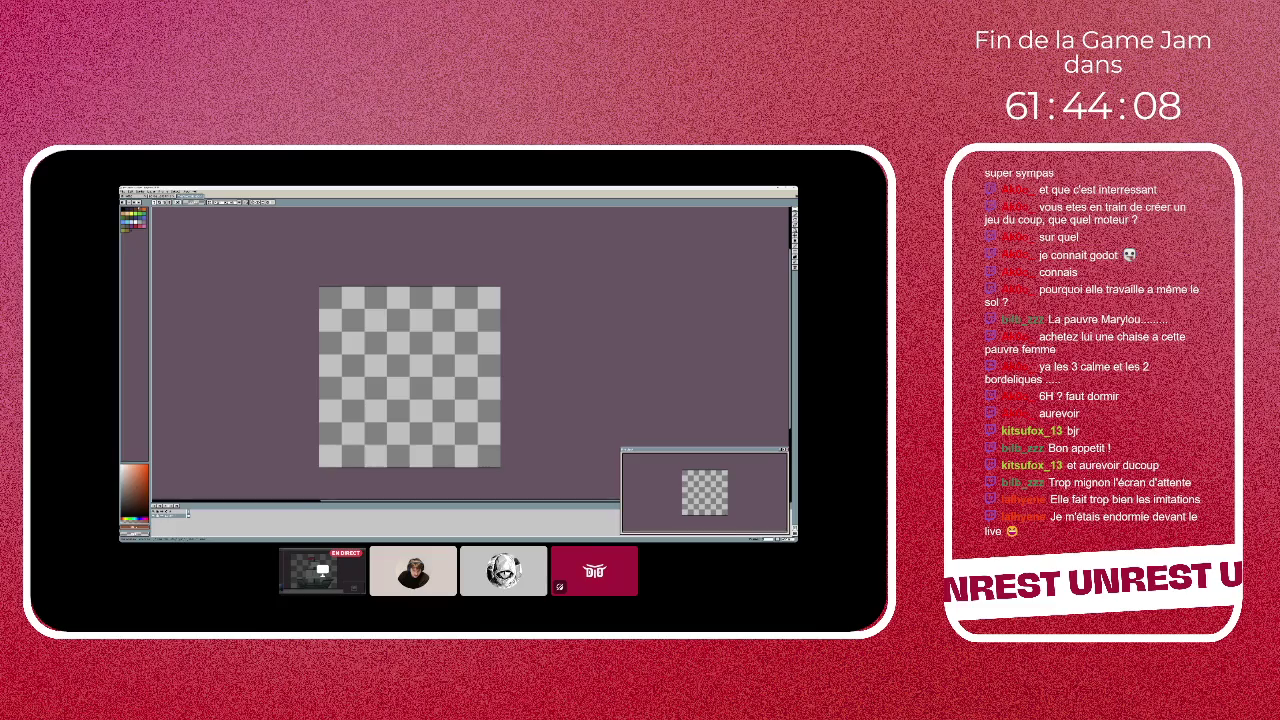
- Set the foreground colour to red from the palette after briefly trying yellow
{"action": "left_click", "coordinate": [124, 212]}
{"action": "left_click", "coordinate": [125, 228]}
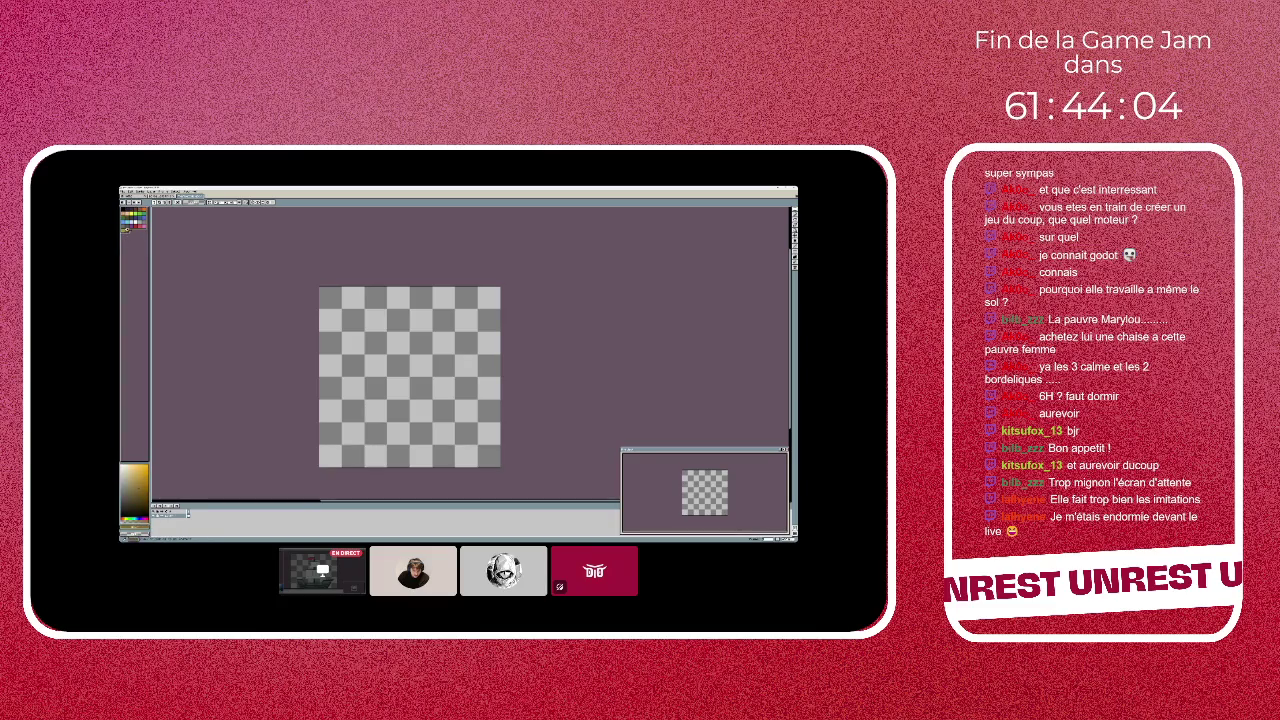
{"action": "left_click", "coordinate": [127, 227]}
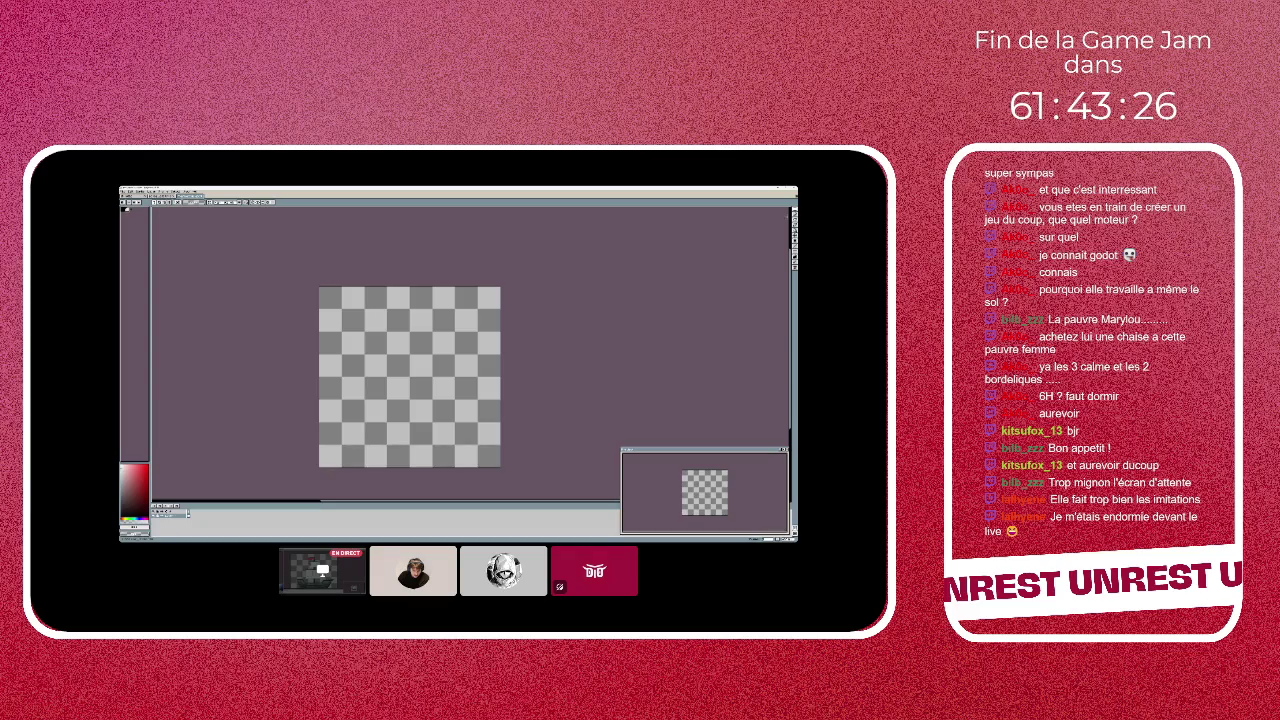
- Switch to the S tool, set its options including a red entry, then test a white stroke
{"action": "key", "text": "s"}
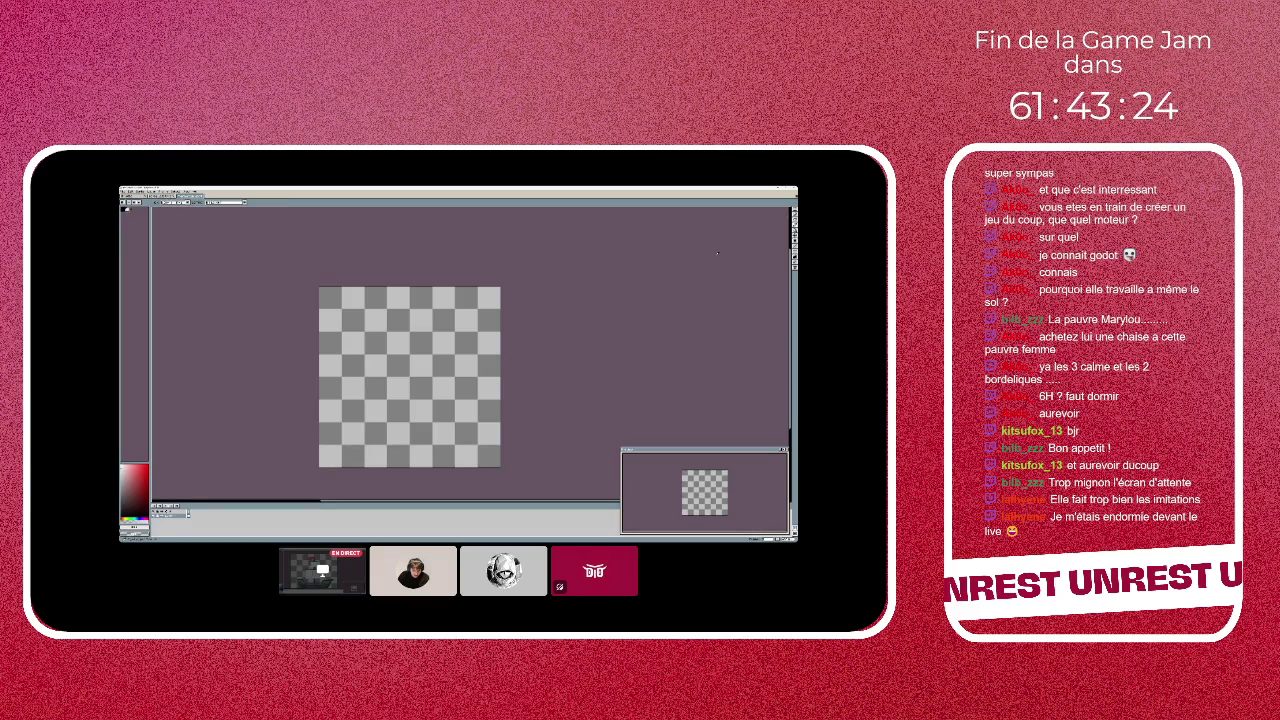
{"action": "left_click", "coordinate": [168, 202]}
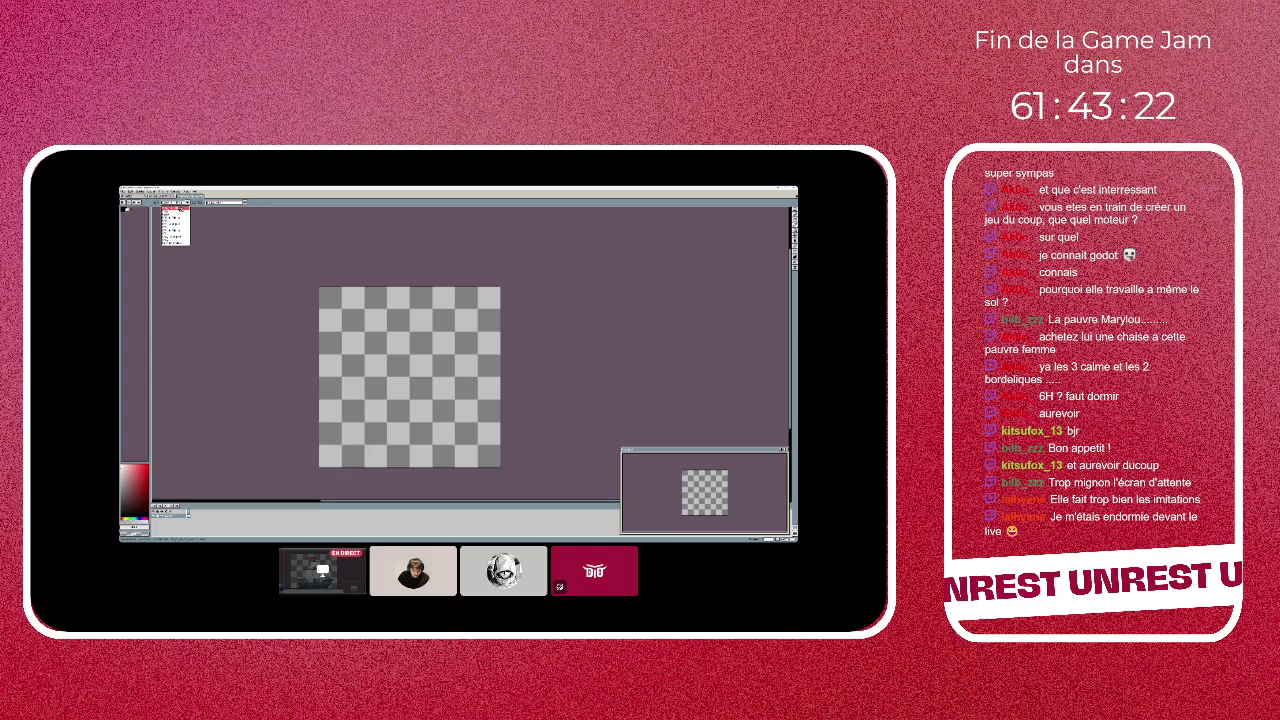
{"action": "left_click", "coordinate": [175, 220]}
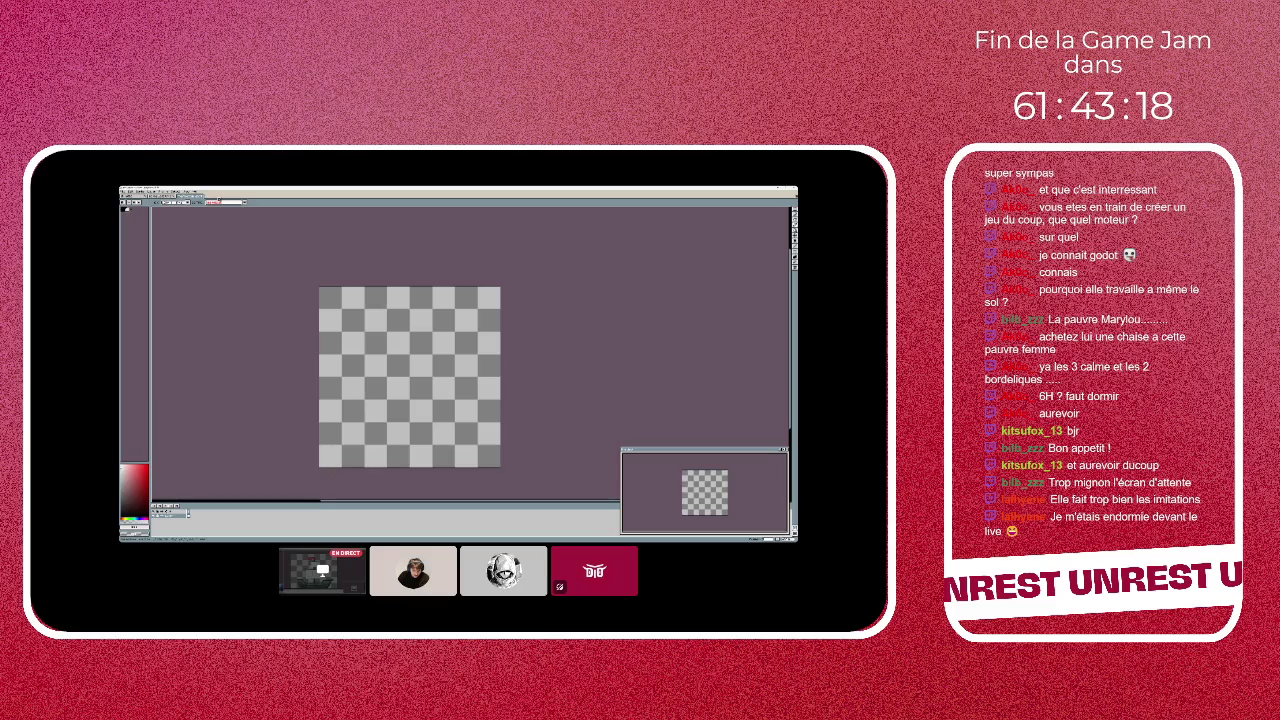
{"action": "left_click", "coordinate": [246, 203]}
{"action": "left_click", "coordinate": [226, 209]}
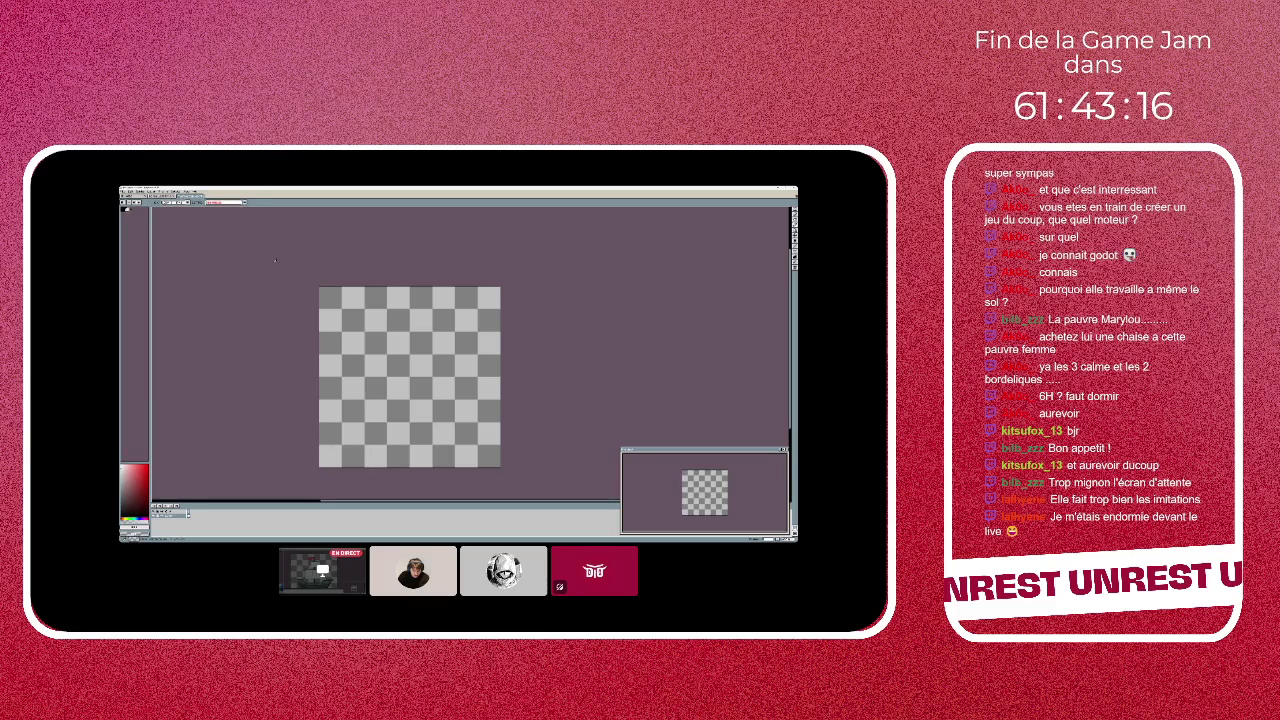
{"action": "left_click", "coordinate": [792, 214]}
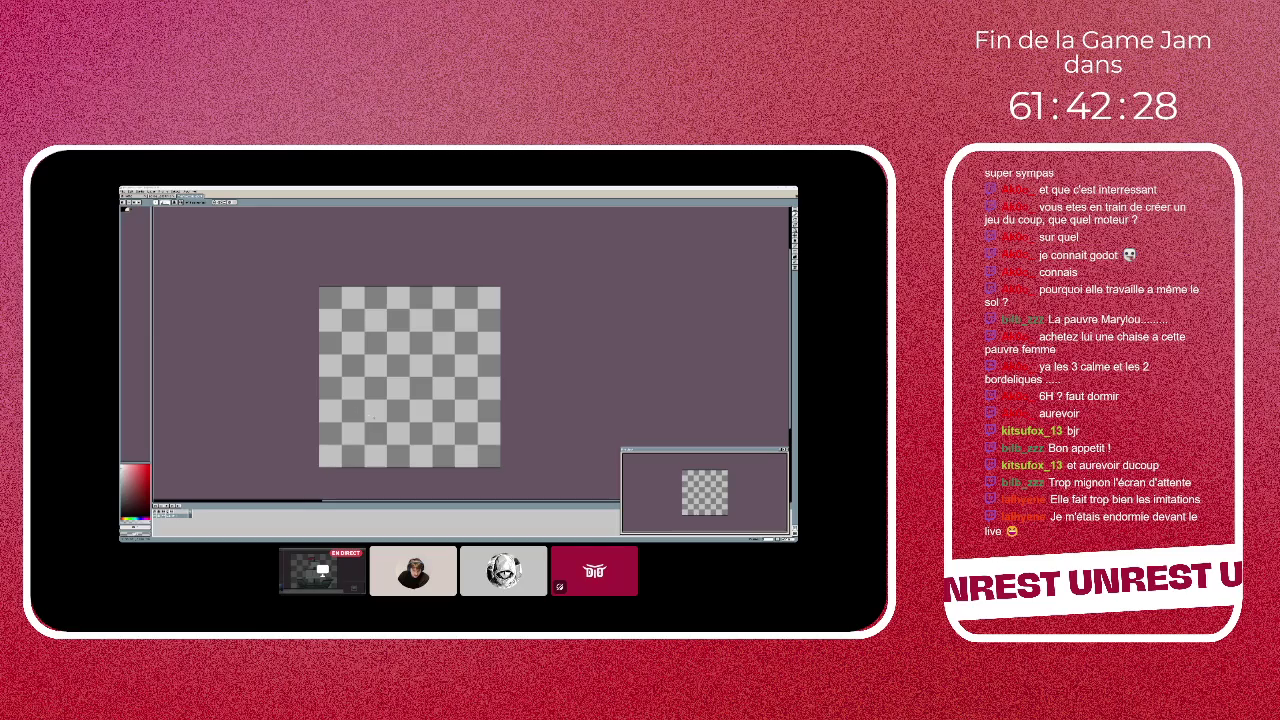
{"action": "left_click_drag", "start_coordinate": [362, 415], "coordinate": [385, 413]}
- Undo the white test strokes and switch to the ship sprite to pick its blue colour
{"action": "key", "text": "ctrl+z"}
{"action": "left_click_drag", "start_coordinate": [362, 413], "coordinate": [368, 412]}
{"action": "key", "text": "ctrl+z"}
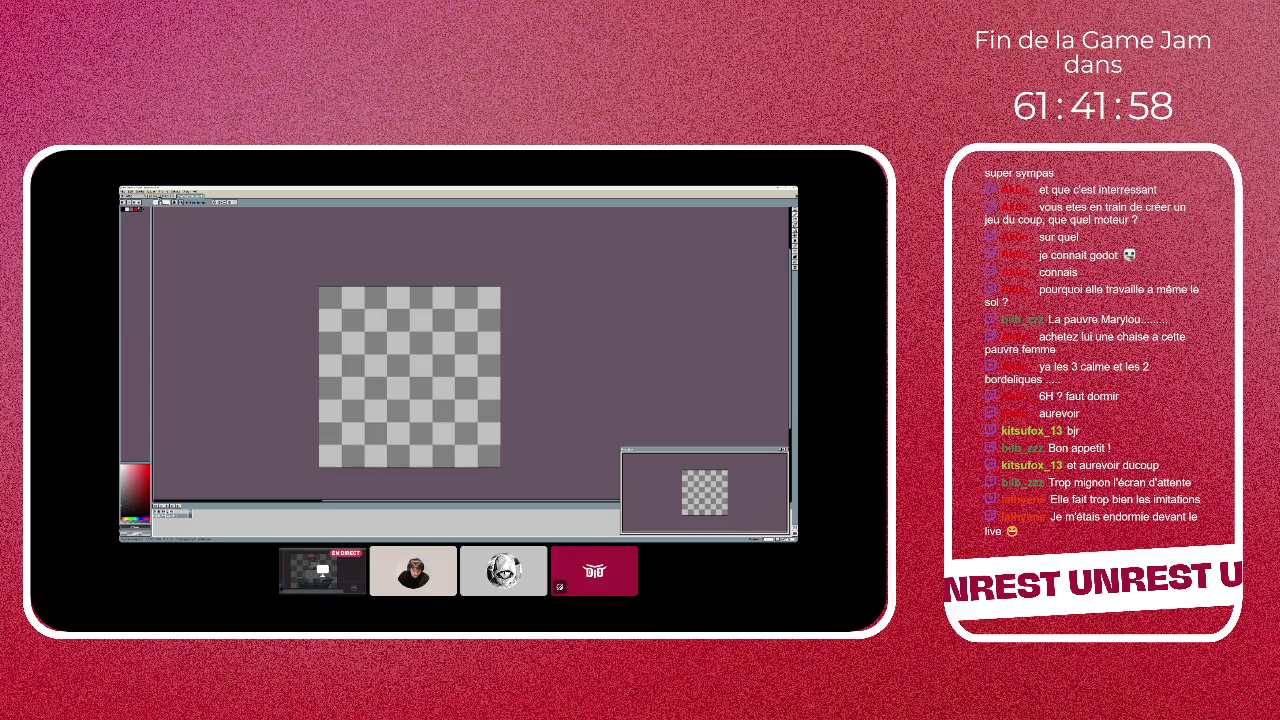
{"action": "key", "text": "ctrl+v"}
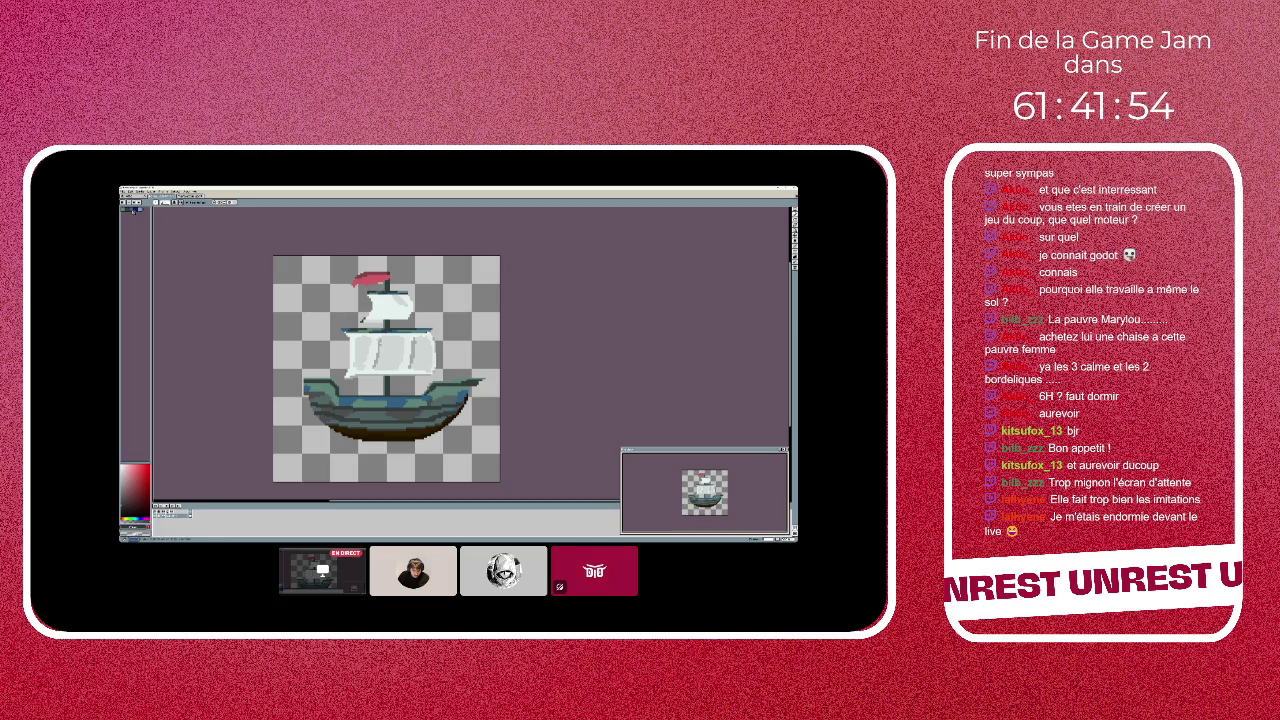
{"action": "left_click", "coordinate": [134, 210]}
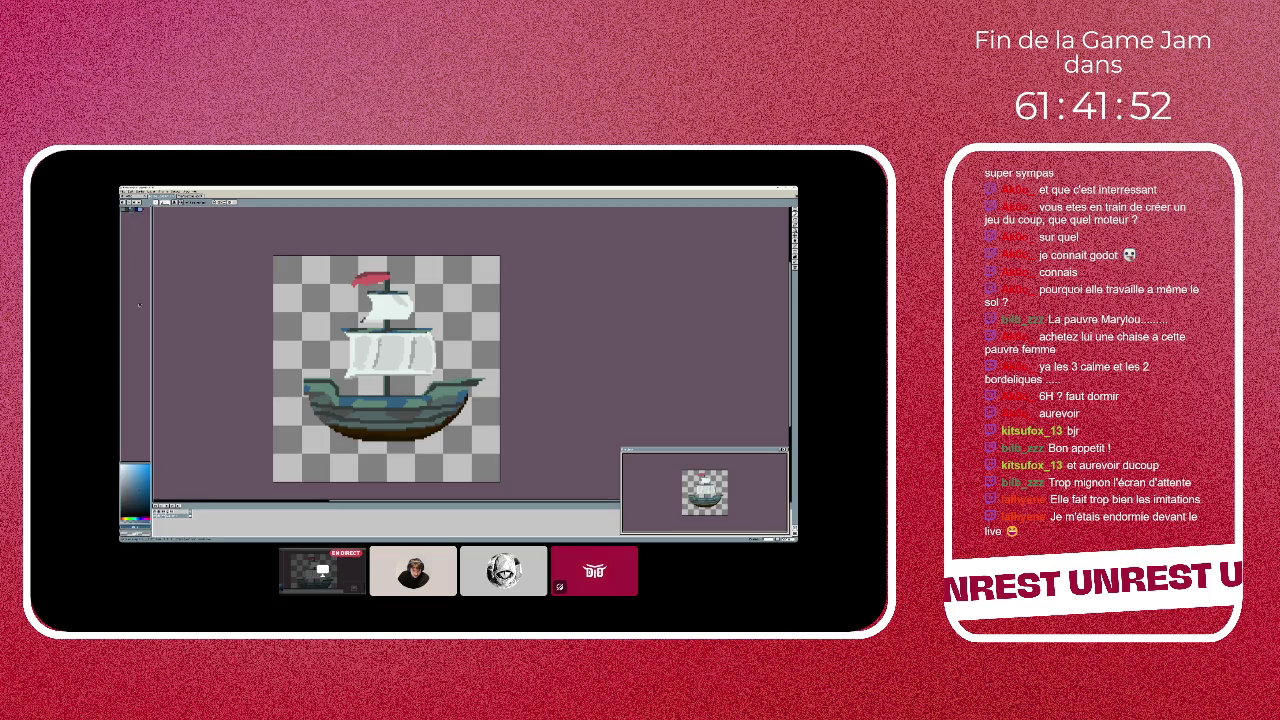
- Check the picked colour's RGB values, then return to the blank sprite canvas
{"action": "left_click", "coordinate": [130, 524]}
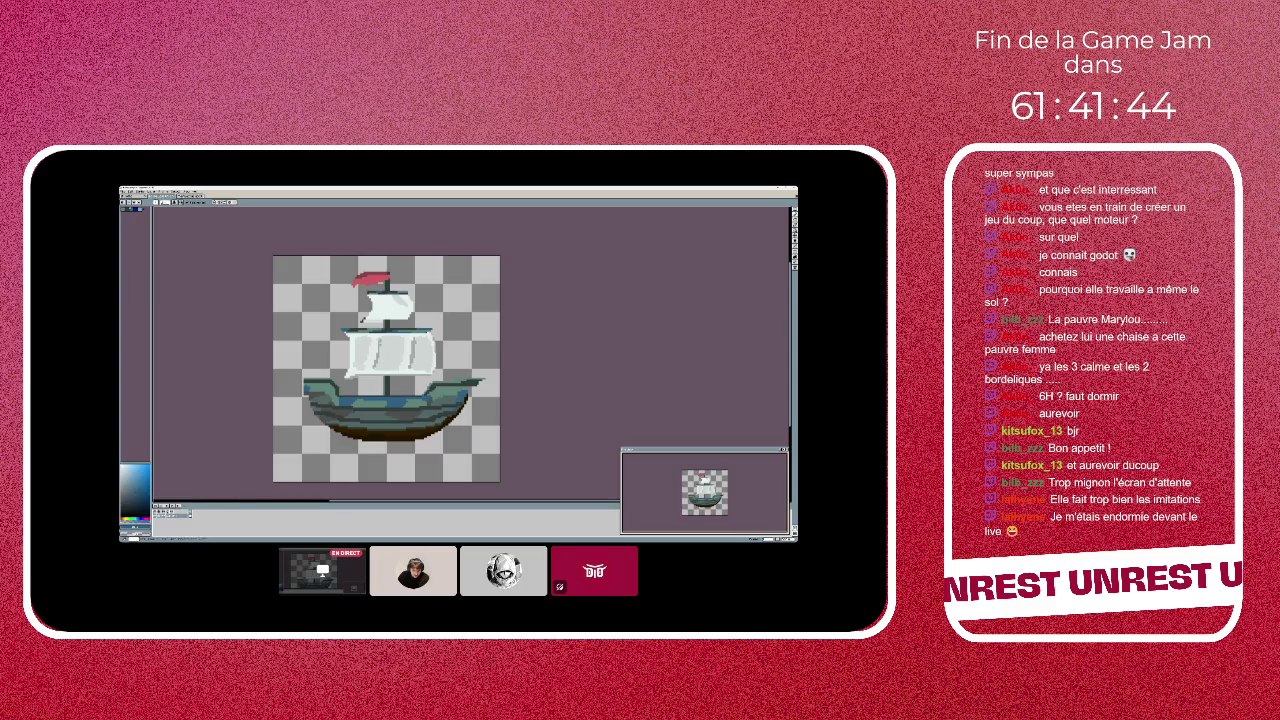
{"action": "key", "text": "ctrl+n"}
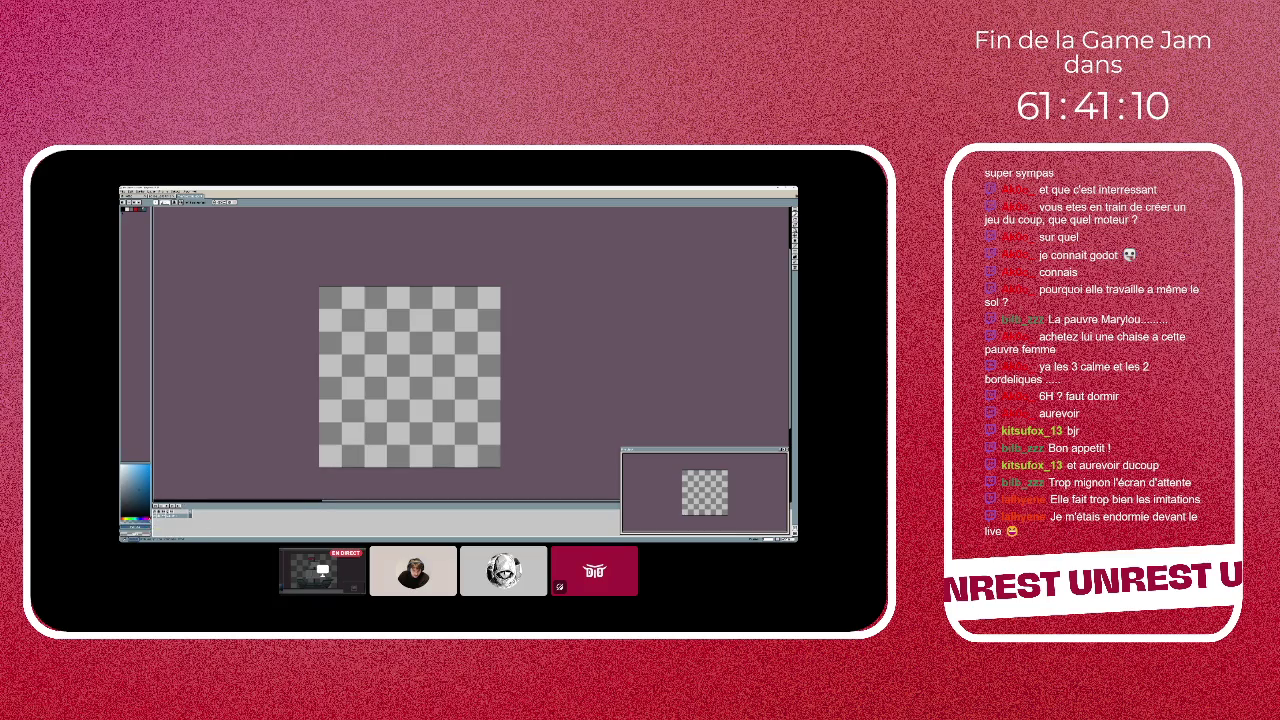
- Pick a red drawing colour from the palette
{"action": "left_click", "coordinate": [132, 519]}
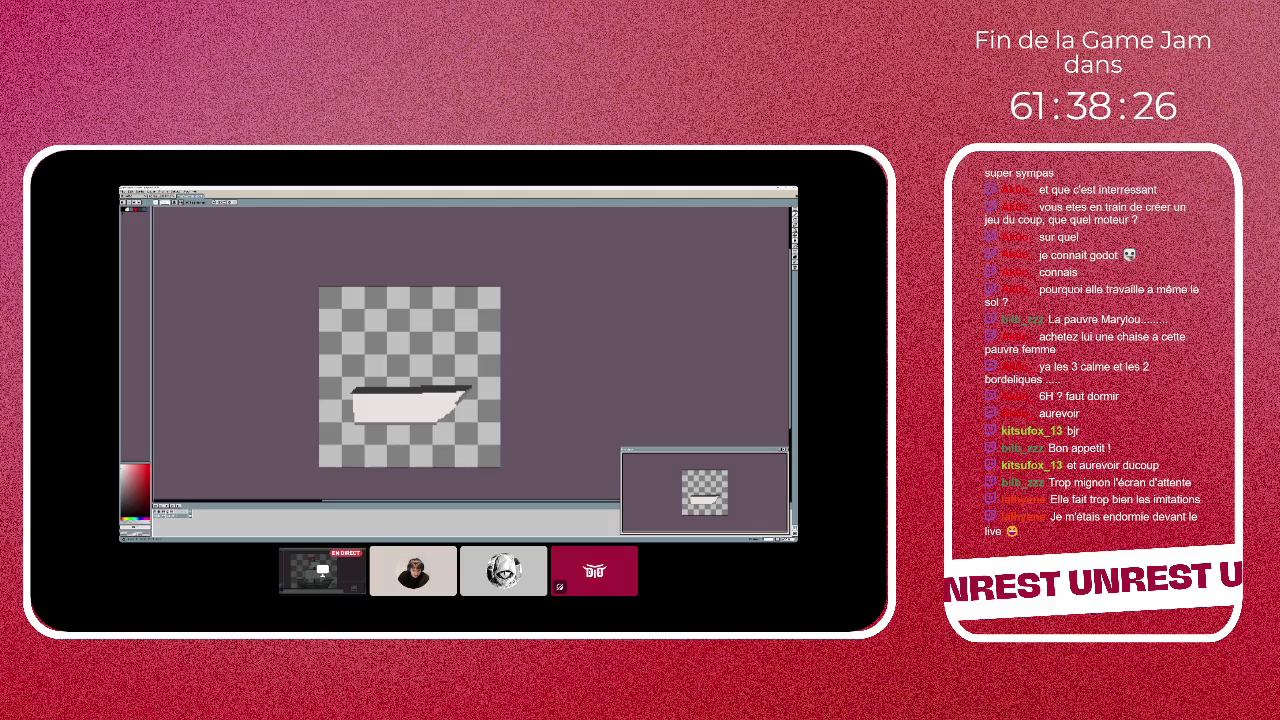
- Draw a short white mast on the hull layer and fill the cabin outline with solid white
{"action": "left_click", "coordinate": [794, 241]}
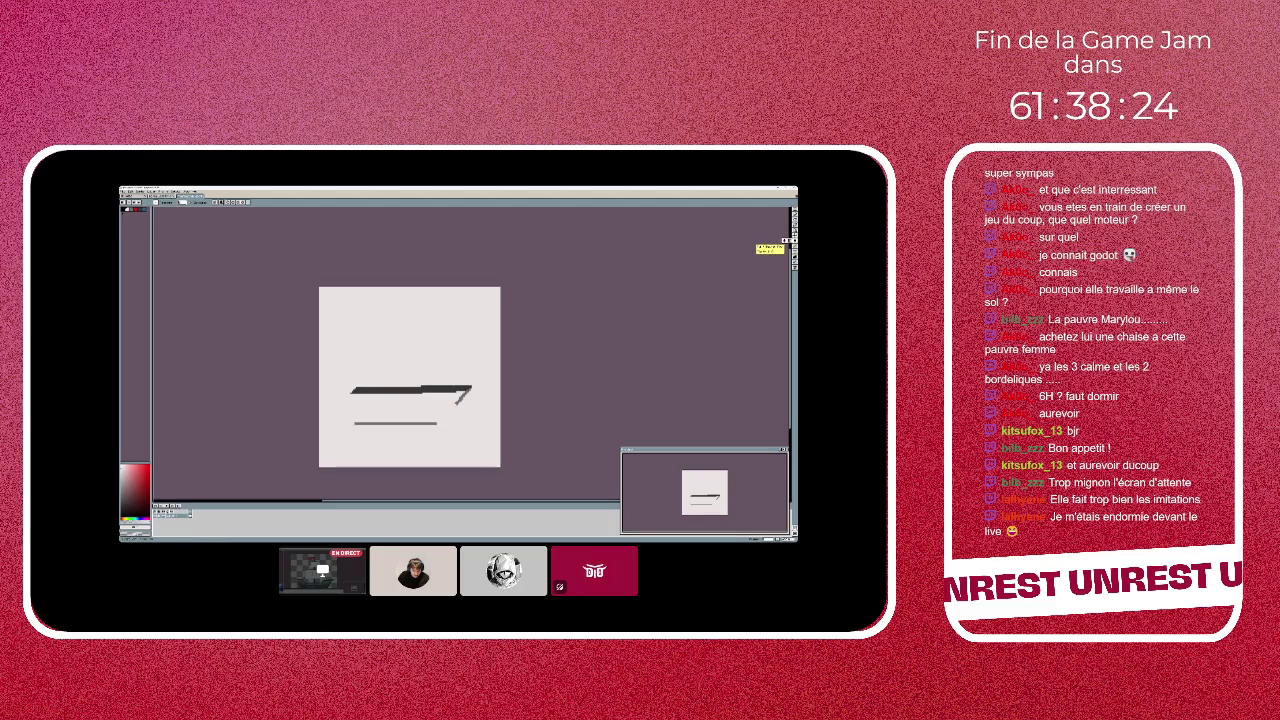
{"action": "left_click", "coordinate": [786, 240]}
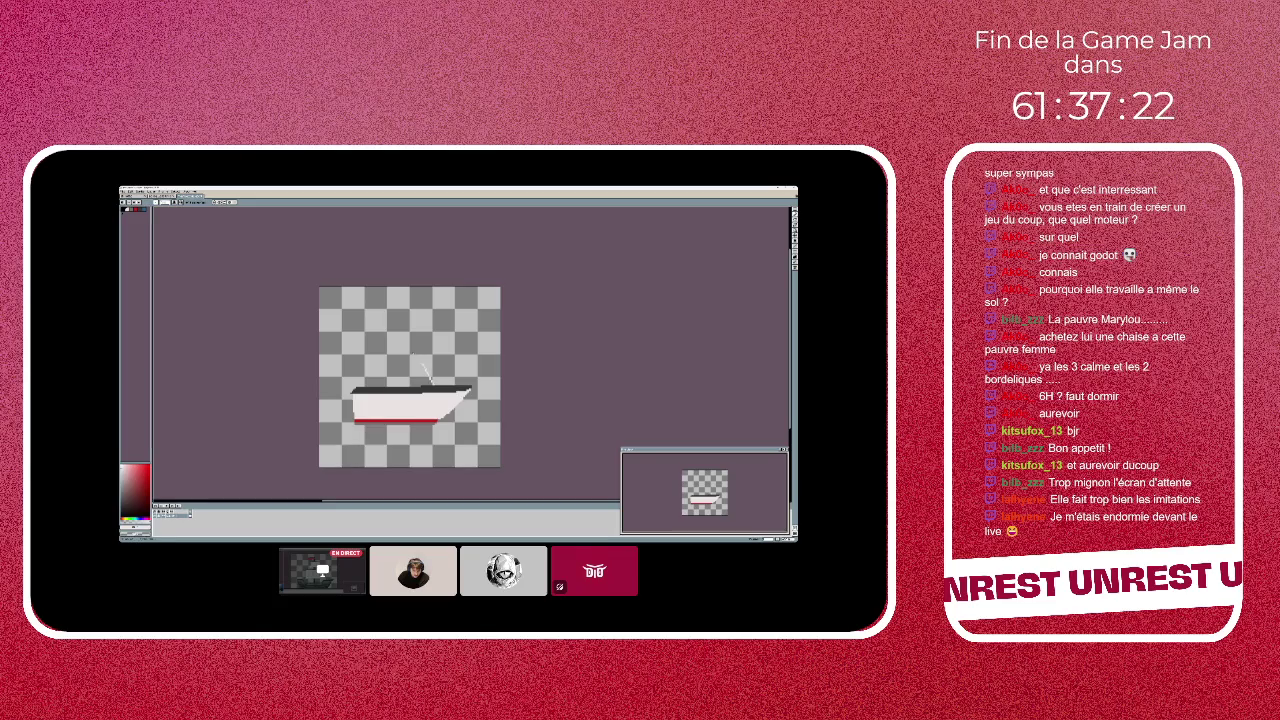
{"action": "left_click_drag", "start_coordinate": [425, 366], "coordinate": [412, 350]}
{"action": "key", "text": "ctrl+z"}
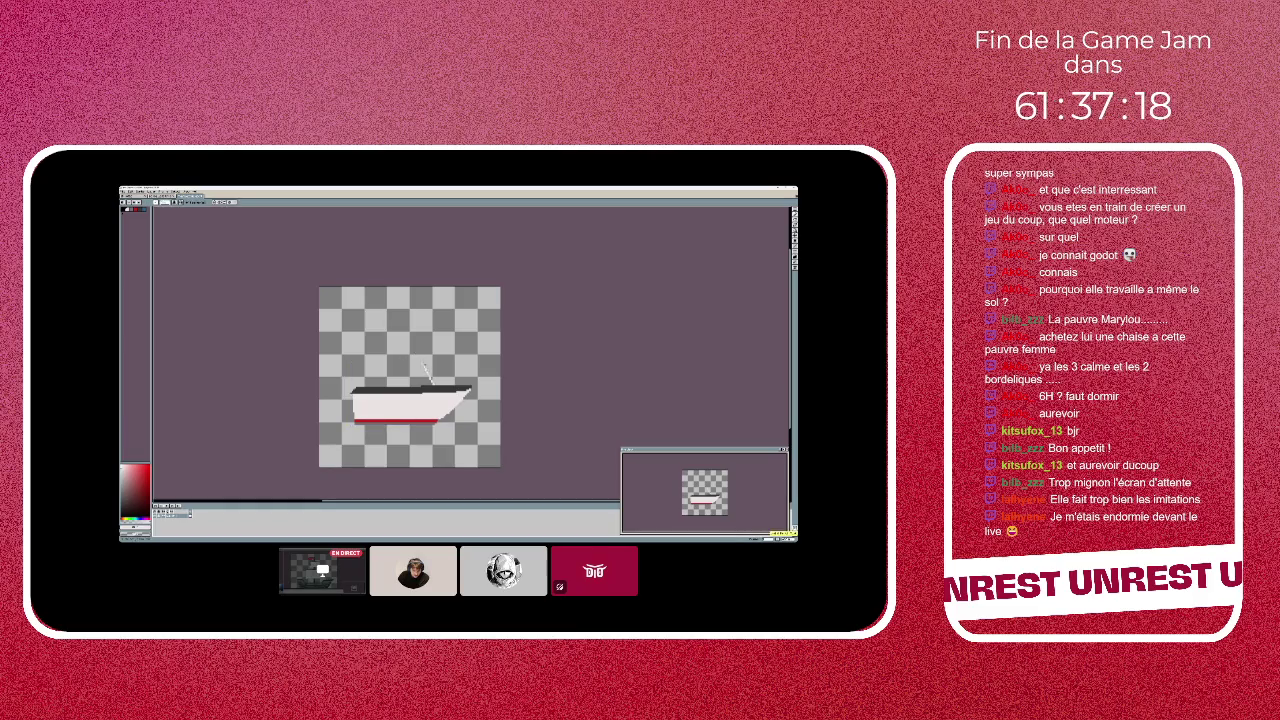
{"action": "left_click_drag", "start_coordinate": [430, 380], "coordinate": [420, 362]}
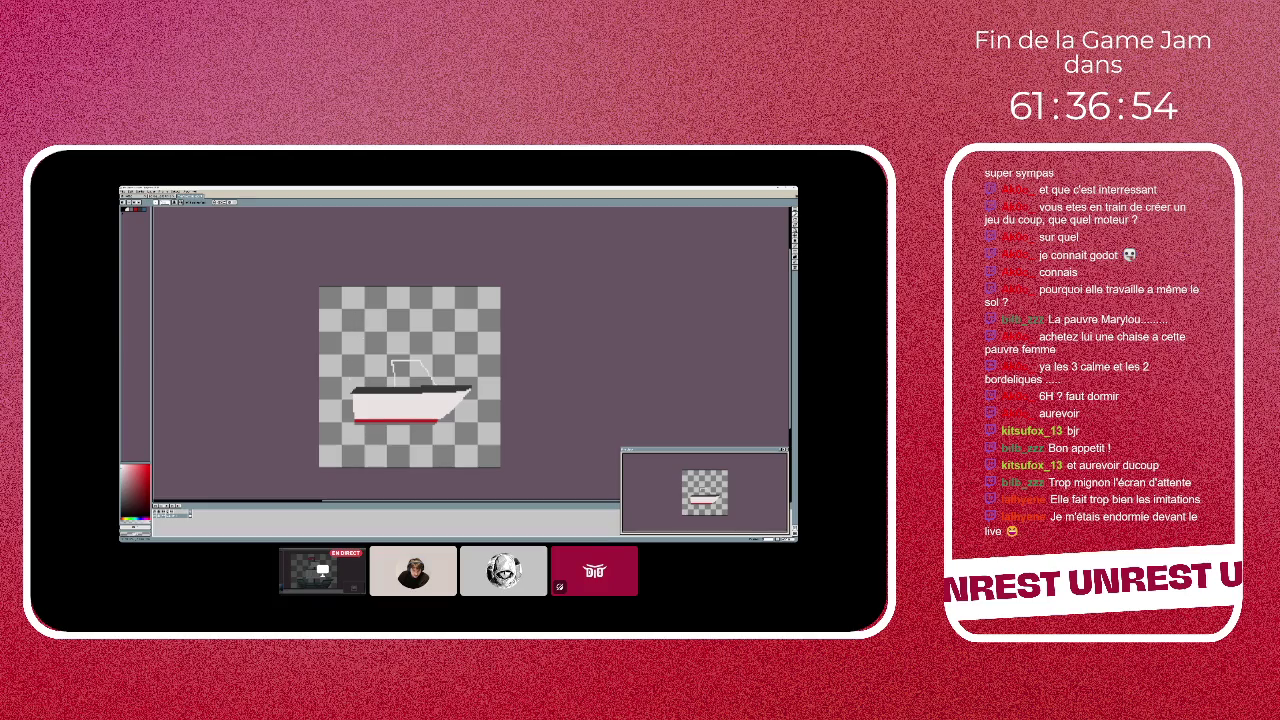
{"action": "left_click", "coordinate": [786, 240]}
{"action": "left_click", "coordinate": [408, 376]}
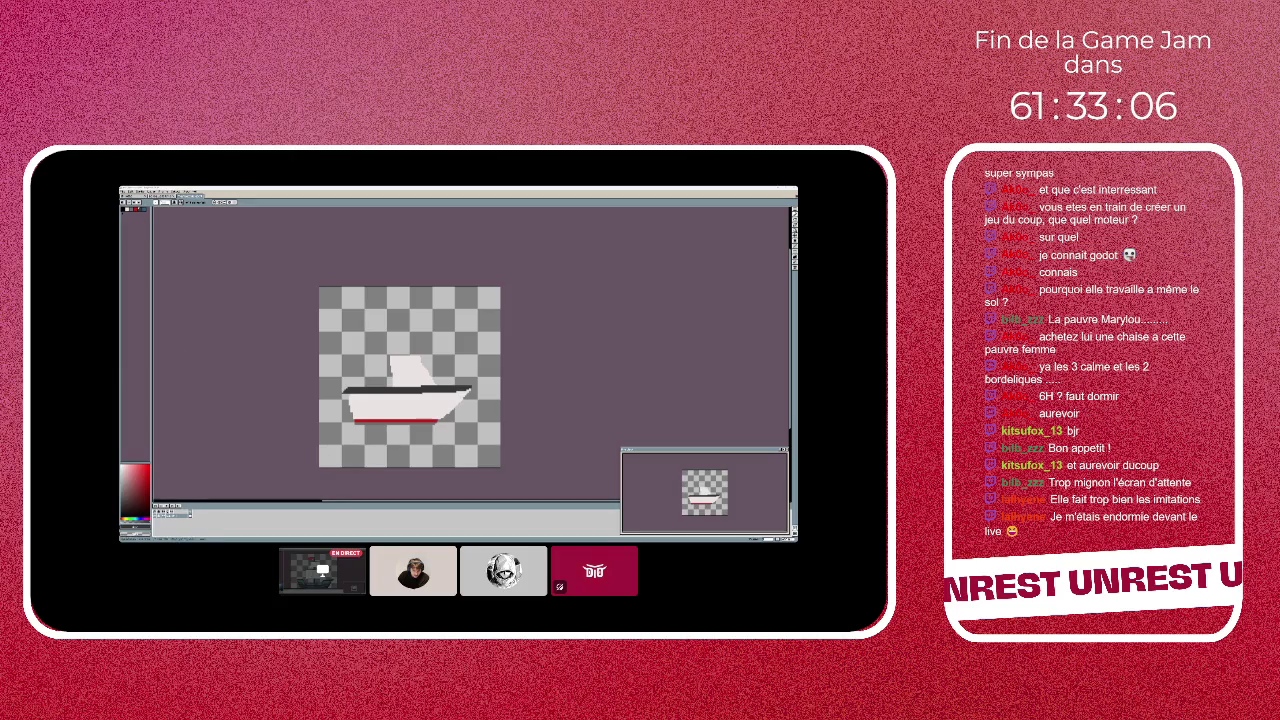
- Switch to the sailing-ship reference image, then open and dismiss the File menu
{"action": "key", "text": "ctrl+Tab"}
{"action": "left_click", "coordinate": [122, 191]}
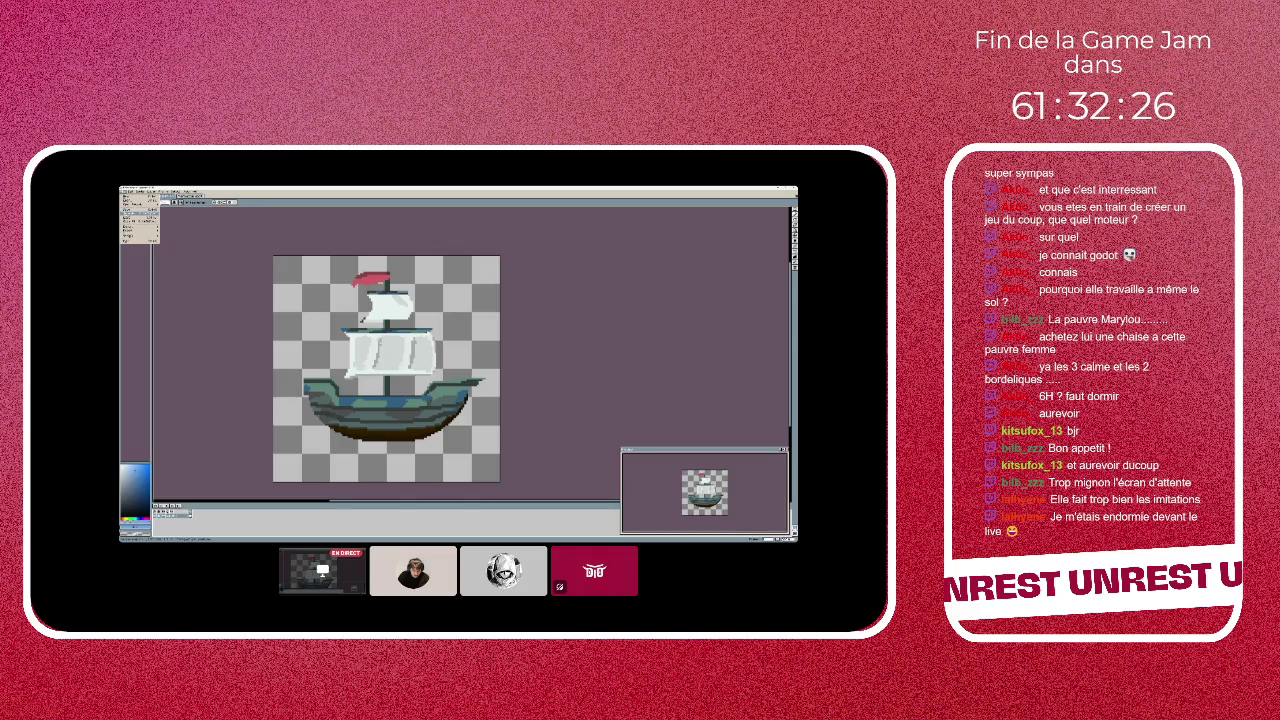
{"action": "key", "text": "Escape"}
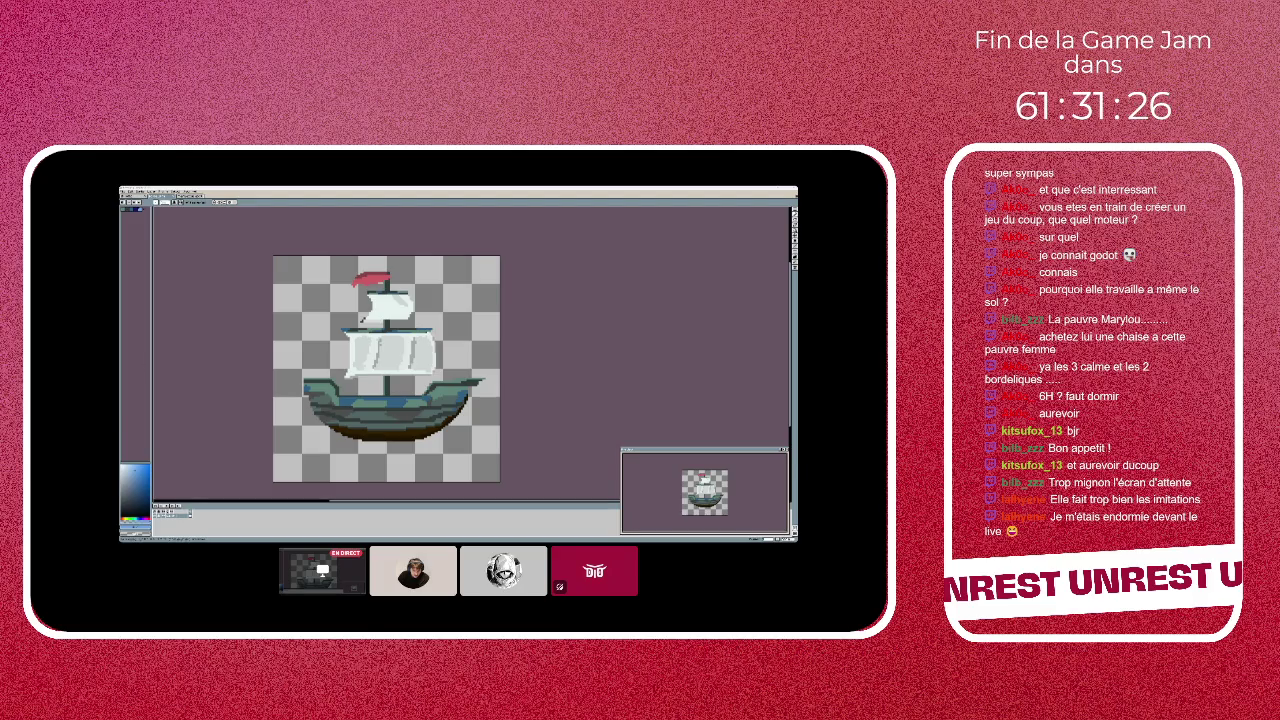
- Toggle between the boat sprite and ship reference, ending on the white boat sprite
{"action": "key", "text": "ctrl+Tab"}
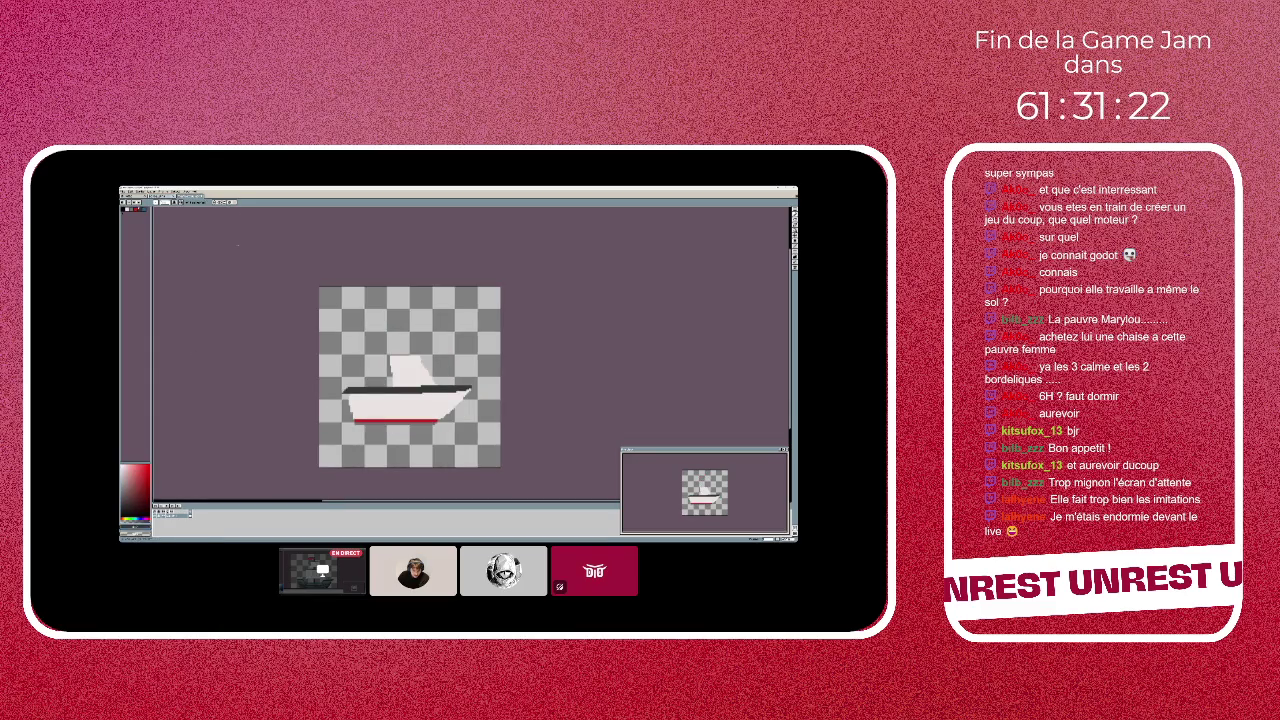
{"action": "key", "text": "ctrl+Tab"}
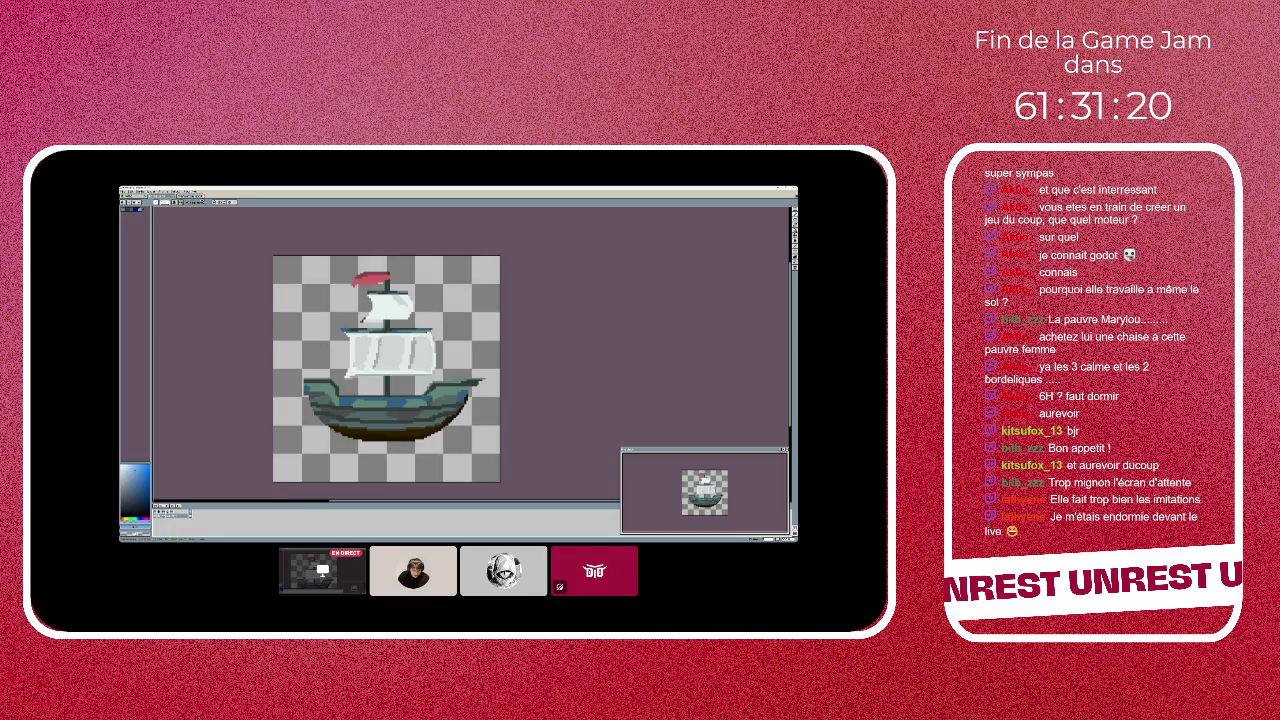
{"action": "key", "text": "ctrl+Tab"}
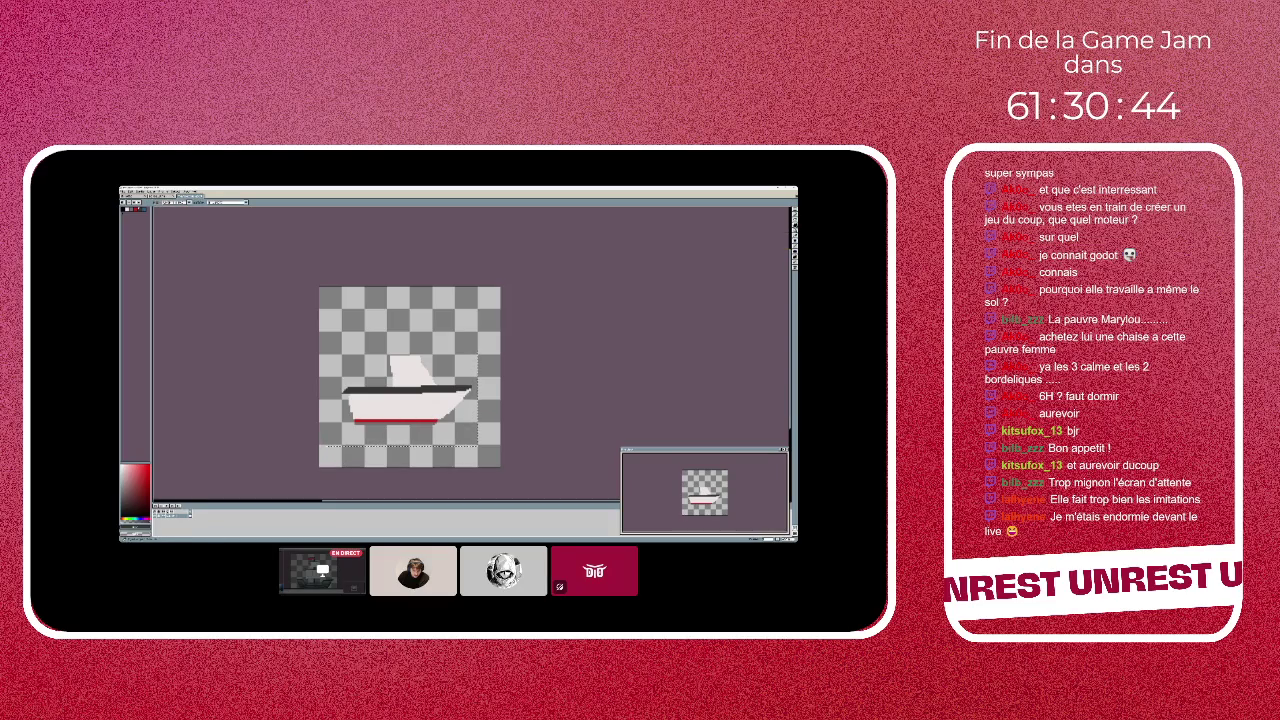
- Transform the boat sprite, undoing a first scale-up, then reposition it slightly up and right
{"action": "key", "text": "ctrl+t"}
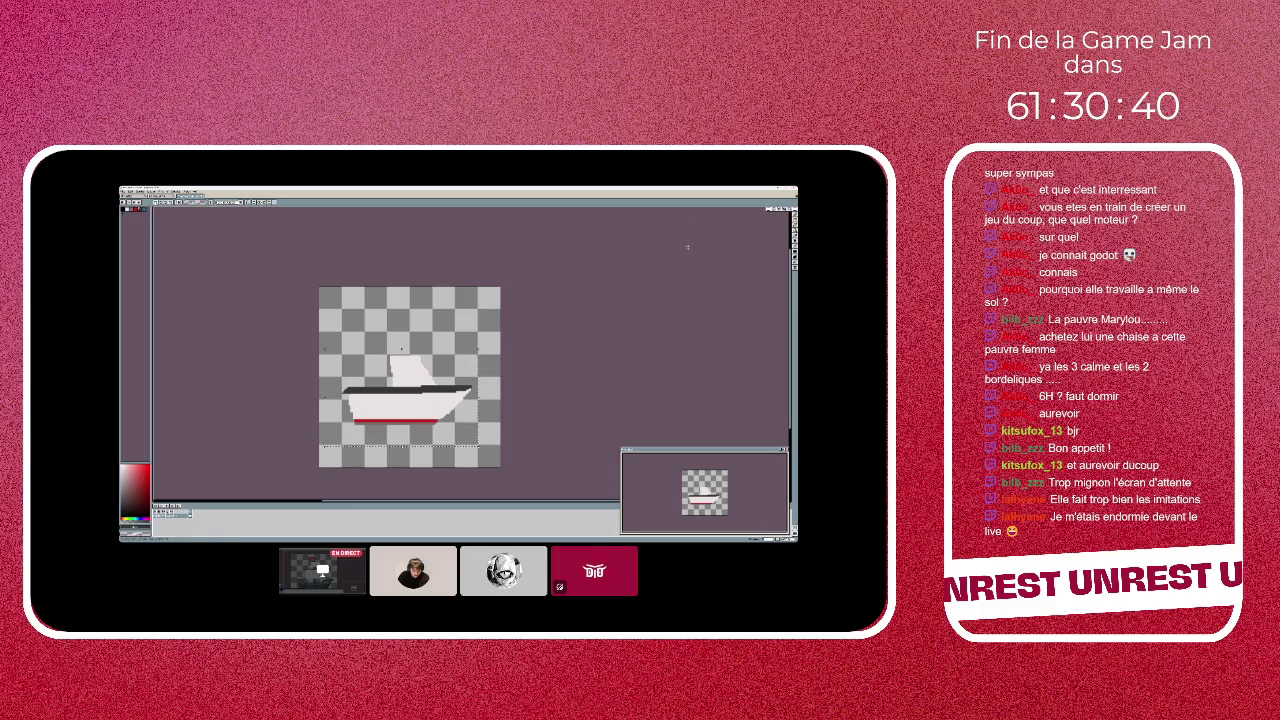
{"action": "left_click_drag", "start_coordinate": [477, 348], "coordinate": [509, 312]}
{"action": "key", "text": "ctrl+z"}
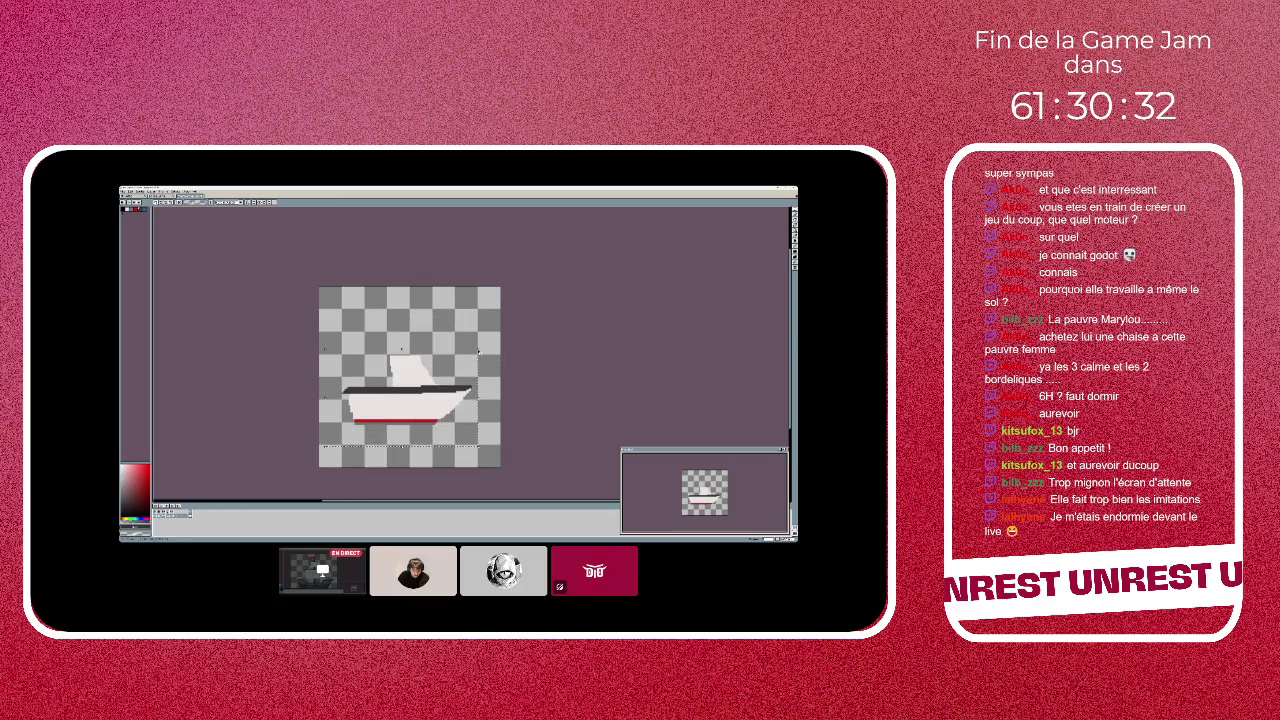
{"action": "left_click_drag", "start_coordinate": [486, 332], "coordinate": [480, 349]}
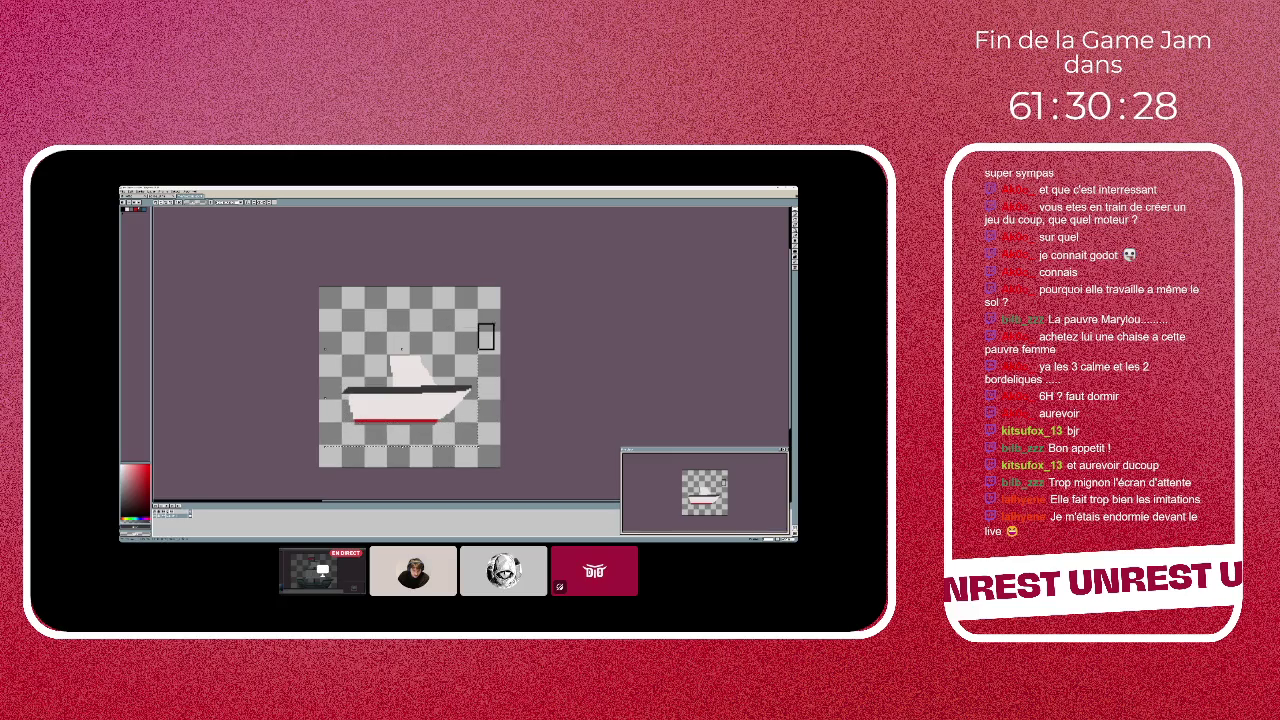
{"action": "mouse_move", "coordinate": [480, 336]}
{"action": "left_mouse_down"}
{"action": "mouse_move", "coordinate": [475, 325]}
{"action": "mouse_move", "coordinate": [414, 396]}
{"action": "mouse_move", "coordinate": [414, 382]}
{"action": "left_mouse_up"}
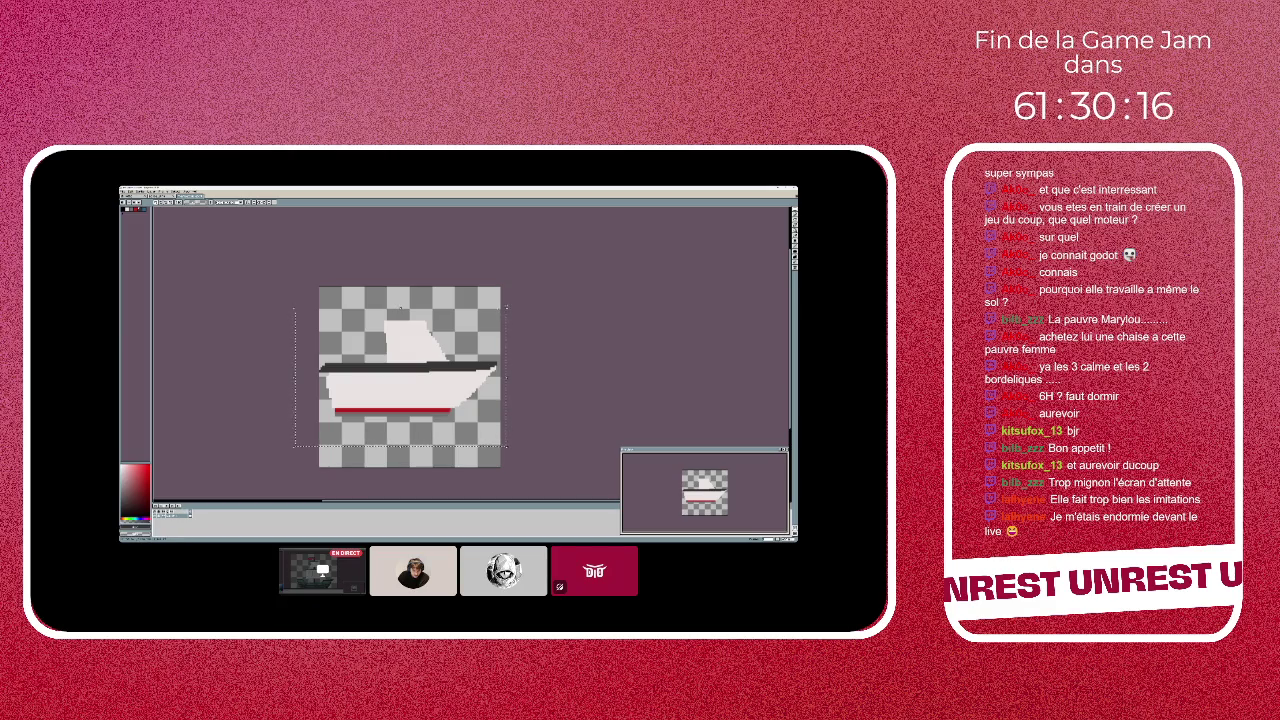
- Shrink the boat slightly, set it near the centre, and reselect red as drawing colour
{"action": "key", "text": "m"}
{"action": "mouse_move", "coordinate": [507, 312]}
{"action": "left_mouse_down"}
{"action": "mouse_move", "coordinate": [382, 394]}
{"action": "mouse_move", "coordinate": [396, 403]}
{"action": "left_mouse_up"}
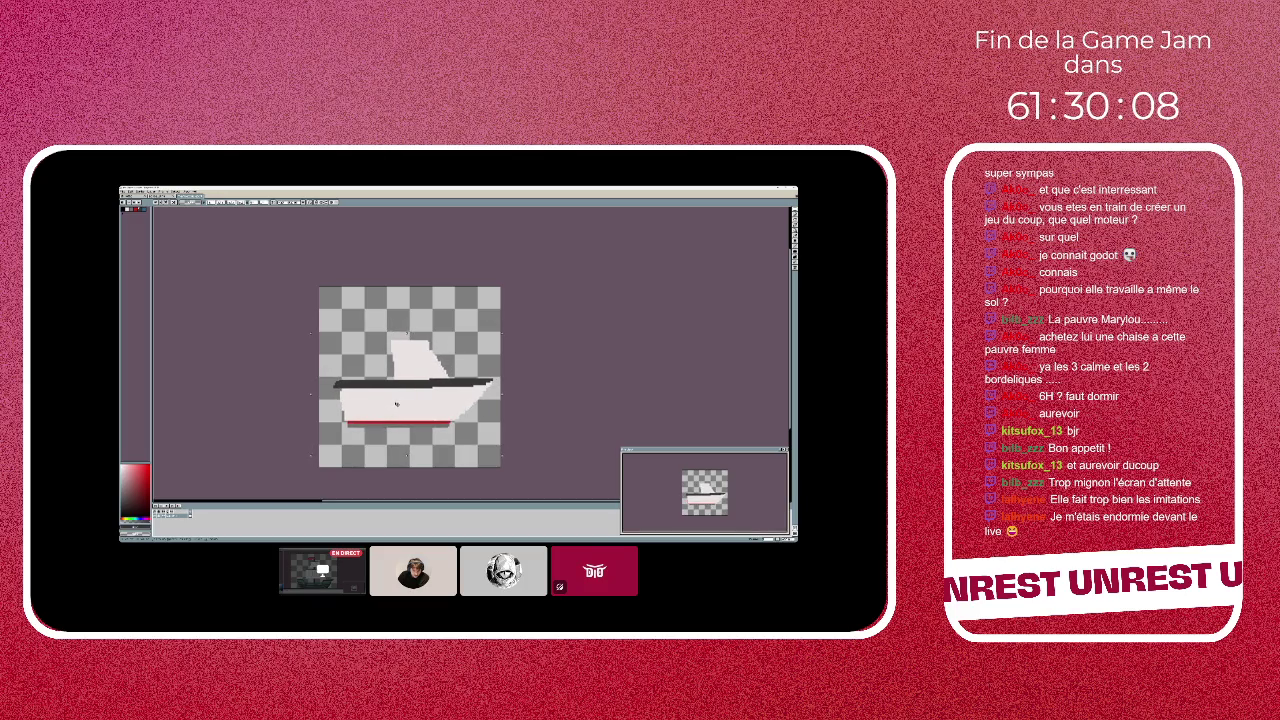
{"action": "left_click_drag", "start_coordinate": [396, 403], "coordinate": [400, 399]}
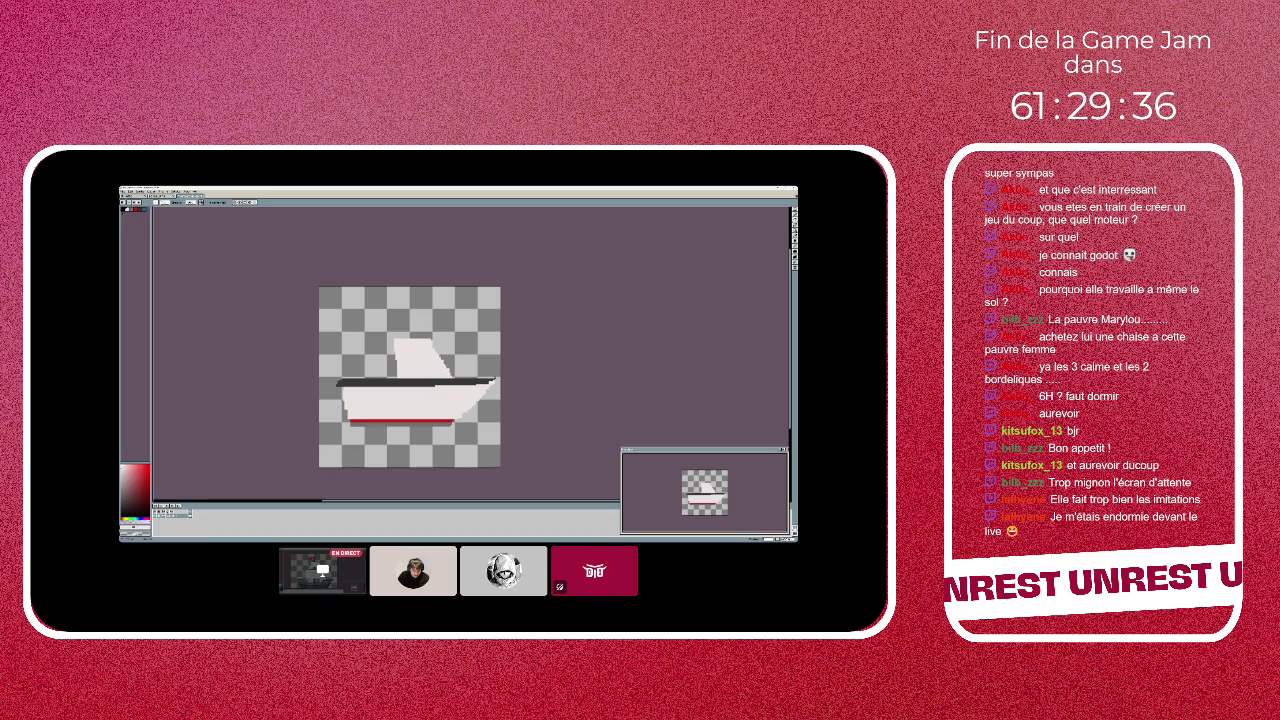
{"action": "left_click", "coordinate": [143, 210]}
{"action": "left_click", "coordinate": [141, 209]}
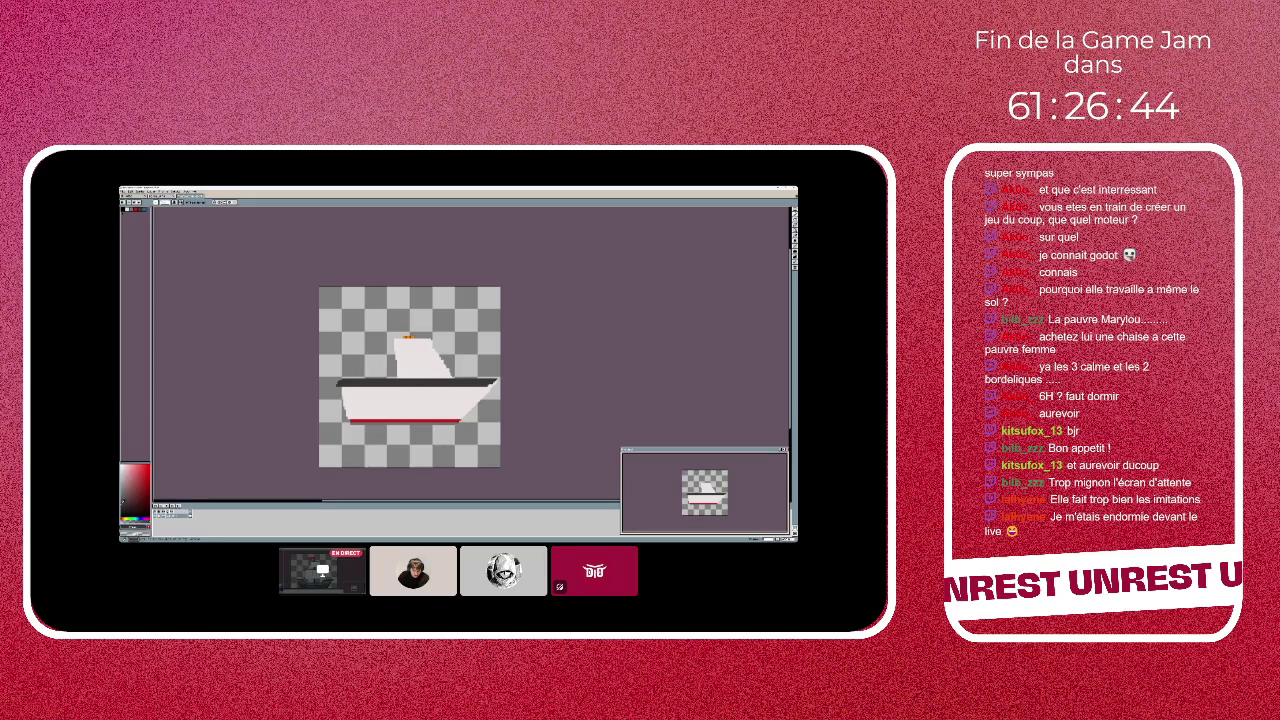
- Repaint the waterline stripe along the hull in a brighter red
{"action": "left_click_drag", "start_coordinate": [460, 419], "coordinate": [368, 419]}
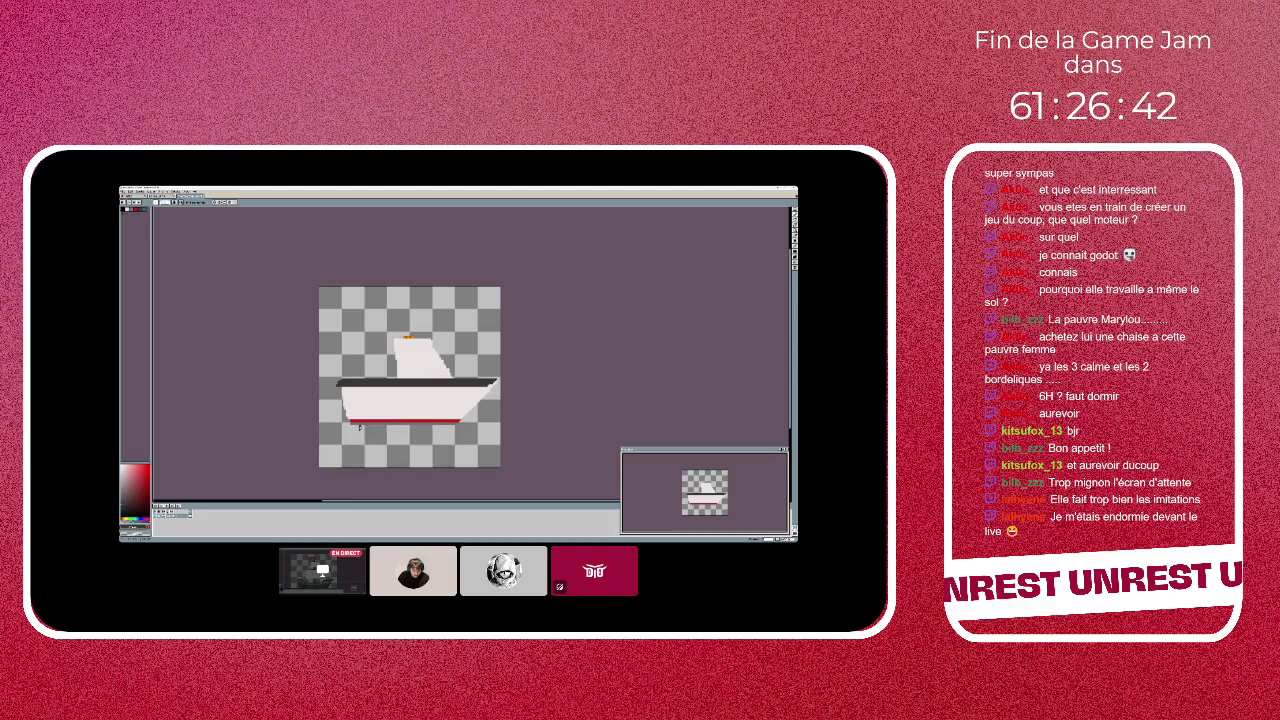